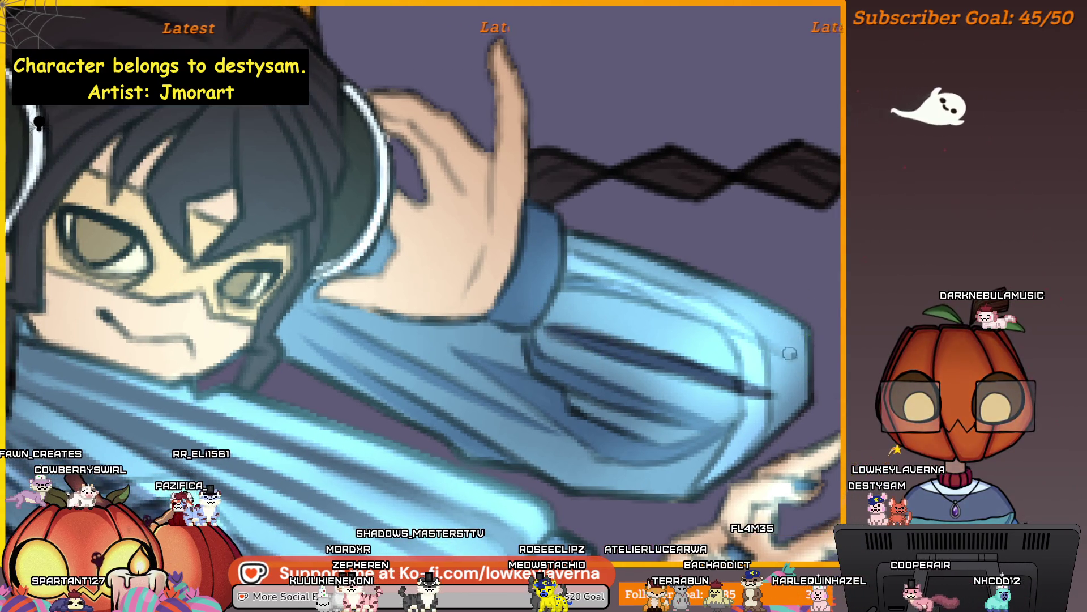
Step: Shade the character's blue sleeve with faint darker brush strokes along its length
{"action": "left_click_drag", "start_coordinate": [789, 354], "coordinate": [647, 294]}
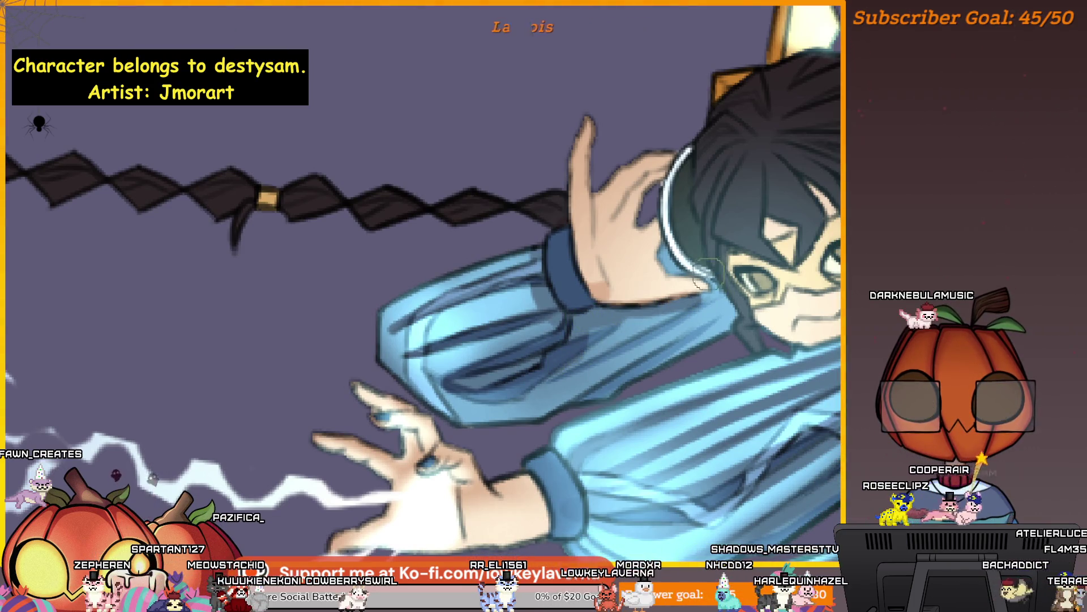
{"action": "scroll", "coordinate": [705, 272], "scroll_direction": "up", "scroll_amount": 1}
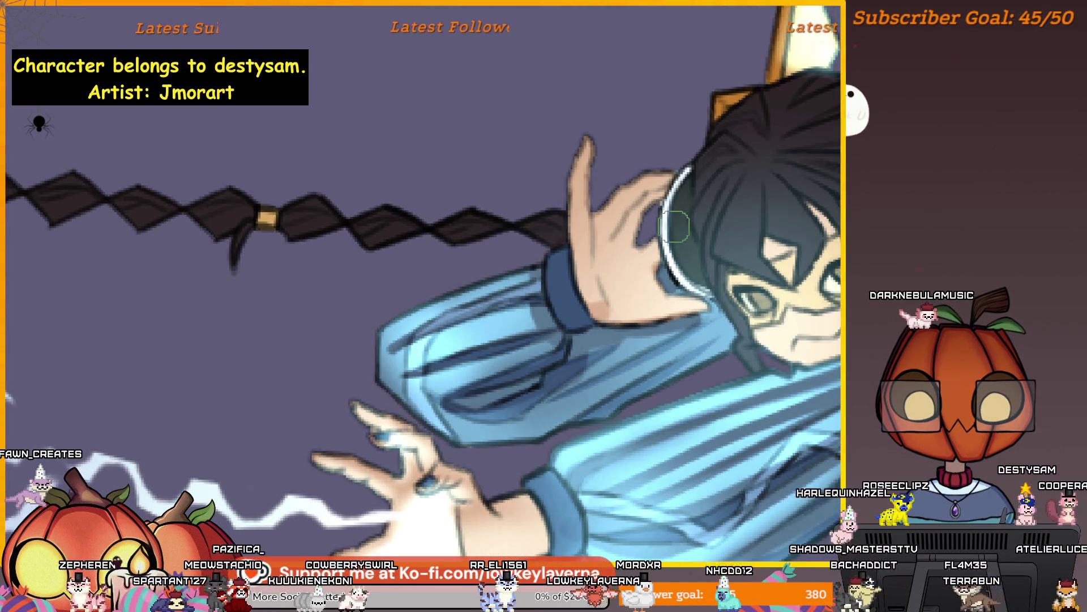
{"action": "scroll", "coordinate": [675, 226], "scroll_direction": "down", "scroll_amount": 1}
{"action": "scroll", "coordinate": [664, 228], "scroll_direction": "down", "scroll_amount": 1}
{"action": "scroll", "coordinate": [646, 229], "scroll_direction": "down", "scroll_amount": 2}
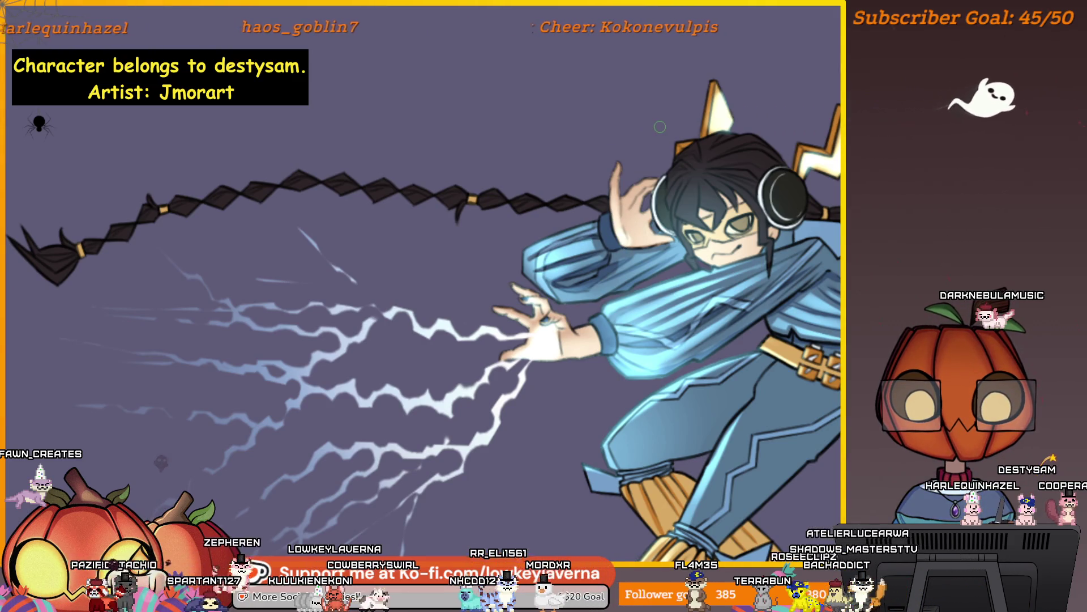
{"action": "scroll", "coordinate": [624, 226], "scroll_direction": "up", "scroll_amount": 1}
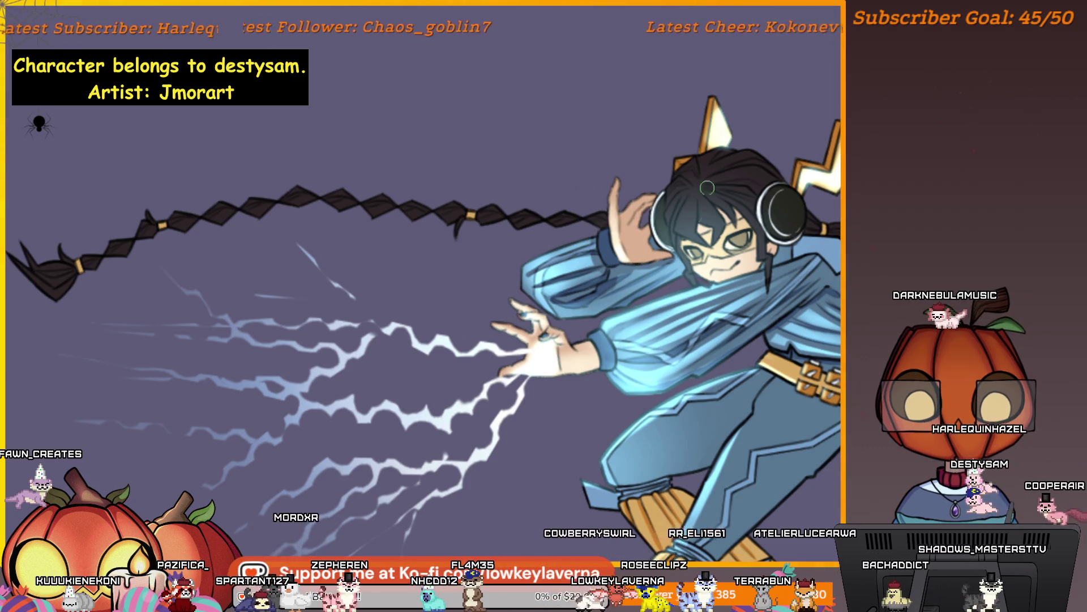
{"action": "scroll", "coordinate": [633, 207], "scroll_direction": "down", "scroll_amount": 1}
{"action": "scroll", "coordinate": [633, 206], "scroll_direction": "down", "scroll_amount": 1}
{"action": "scroll", "coordinate": [628, 259], "scroll_direction": "down", "scroll_amount": 1}
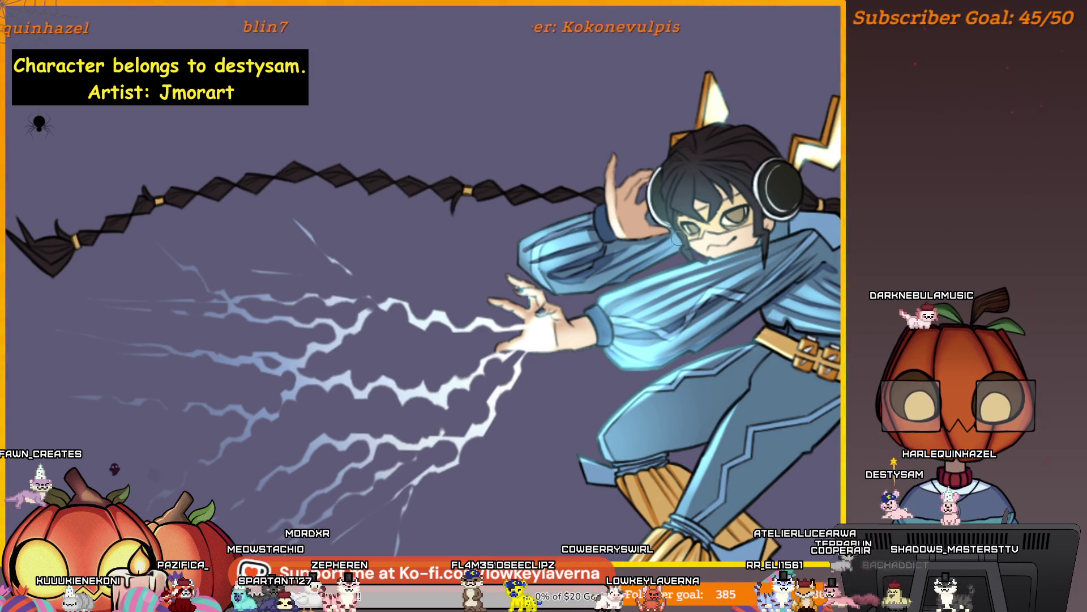
{"action": "scroll", "coordinate": [595, 280], "scroll_direction": "up", "scroll_amount": 1}
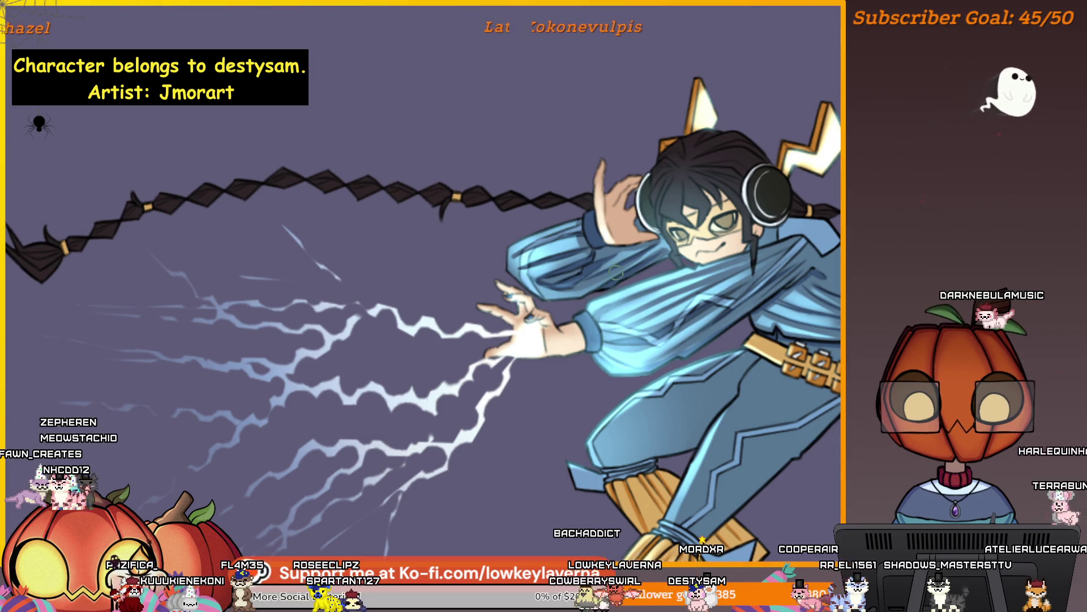
{"action": "scroll", "coordinate": [550, 301], "scroll_direction": "up", "scroll_amount": 1}
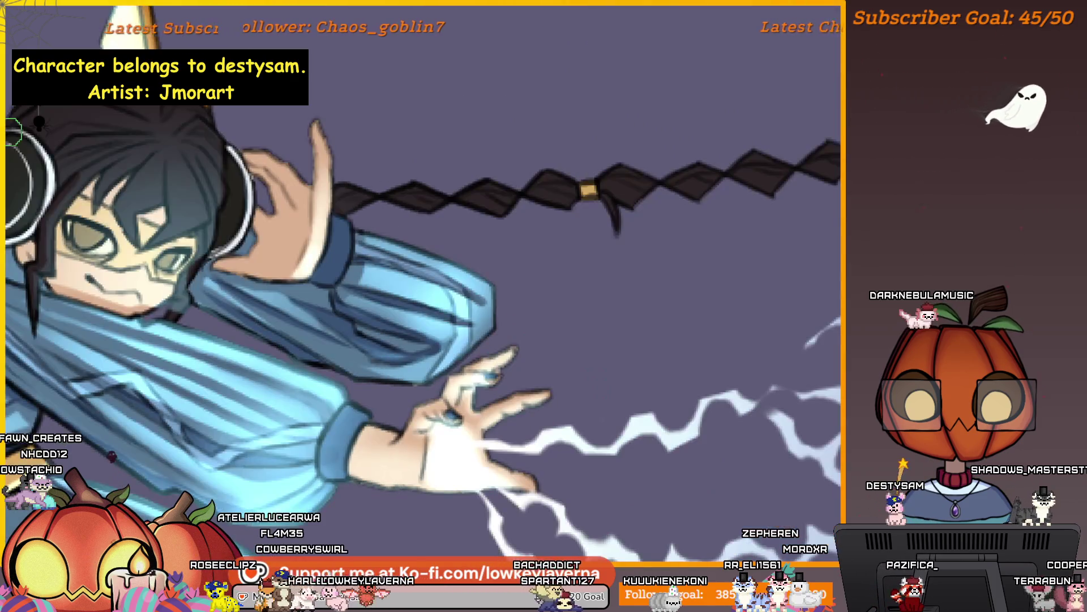
{"action": "scroll", "coordinate": [507, 292], "scroll_direction": "up", "scroll_amount": 5}
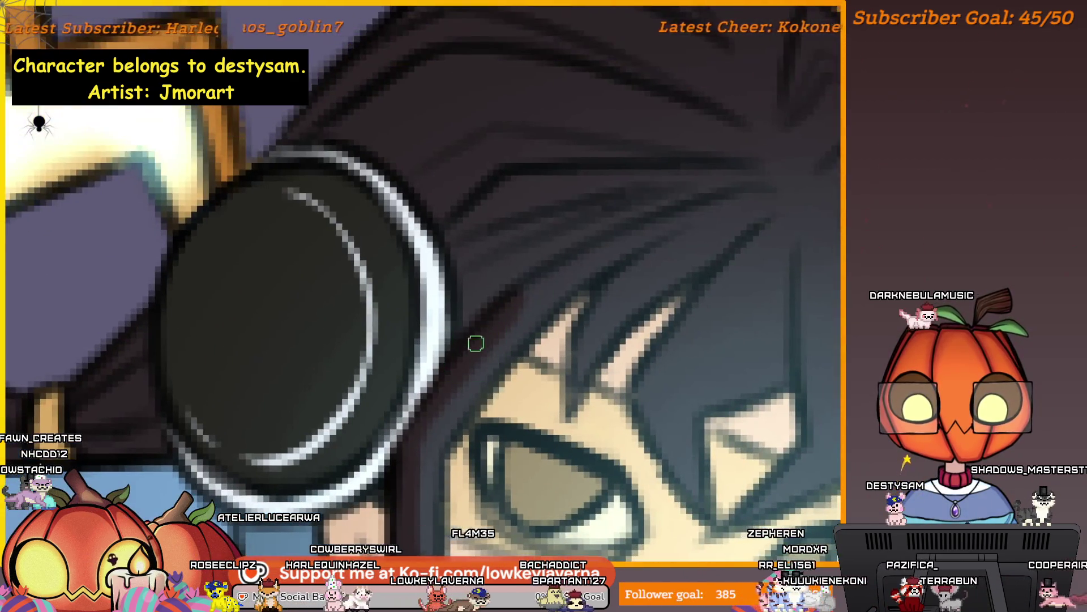
{"action": "scroll", "coordinate": [798, 175], "scroll_direction": "down", "scroll_amount": 2}
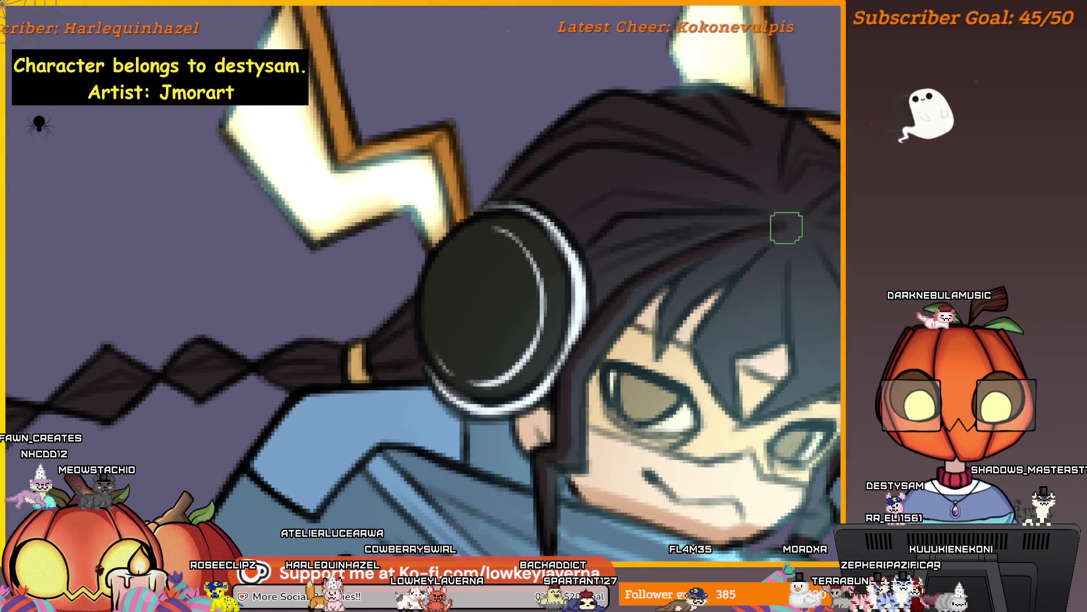
{"action": "scroll", "coordinate": [780, 225], "scroll_direction": "up", "scroll_amount": 1}
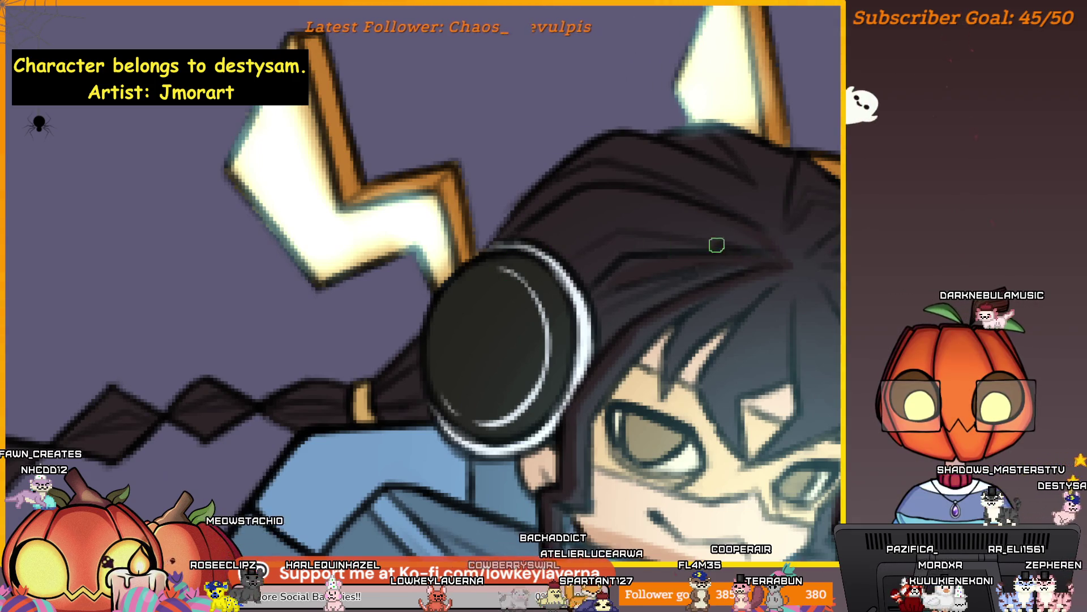
{"action": "mouse_move", "coordinate": [786, 215]}
{"action": "left_mouse_down"}
{"action": "mouse_move", "coordinate": [638, 222]}
{"action": "mouse_move", "coordinate": [467, 204]}
{"action": "left_mouse_up"}
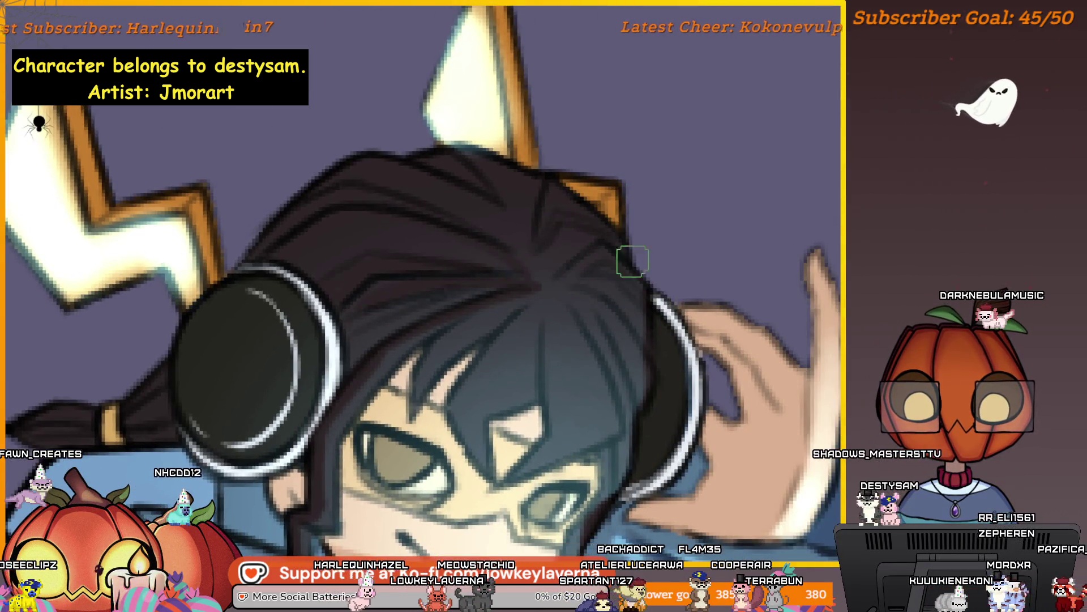
{"action": "left_click_drag", "start_coordinate": [637, 325], "coordinate": [588, 243]}
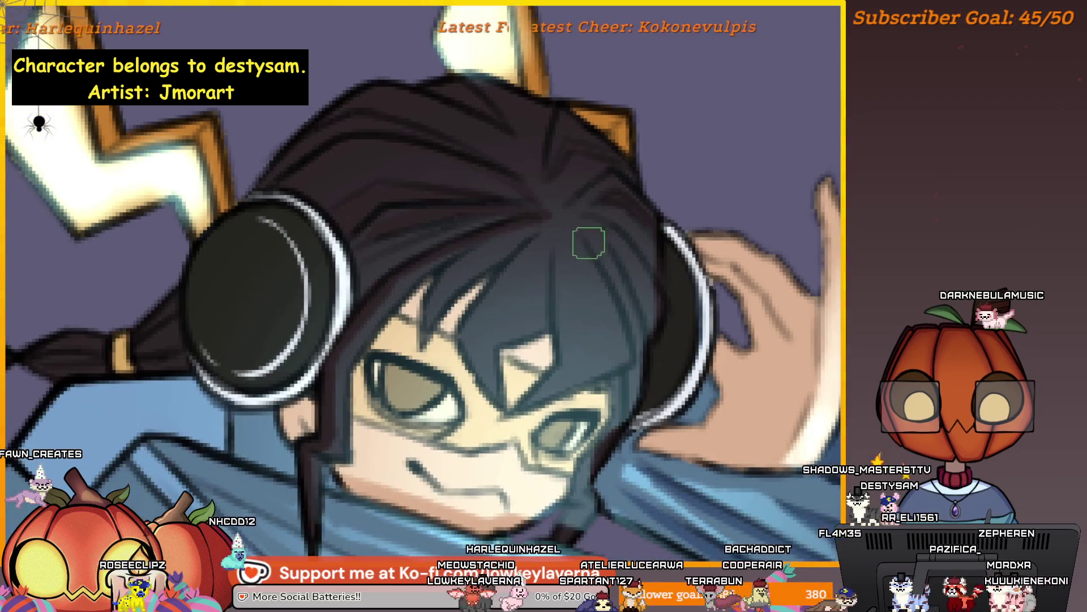
{"action": "left_click_drag", "start_coordinate": [619, 304], "coordinate": [693, 217]}
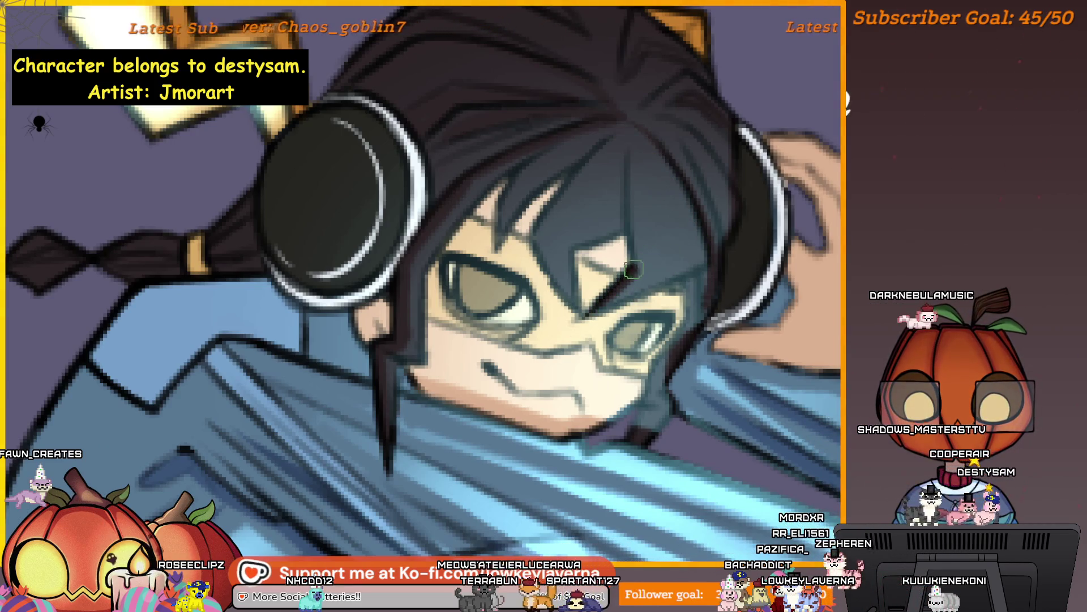
{"action": "scroll", "coordinate": [629, 123], "scroll_direction": "up", "scroll_amount": 1}
{"action": "scroll", "coordinate": [621, 291], "scroll_direction": "up", "scroll_amount": 1}
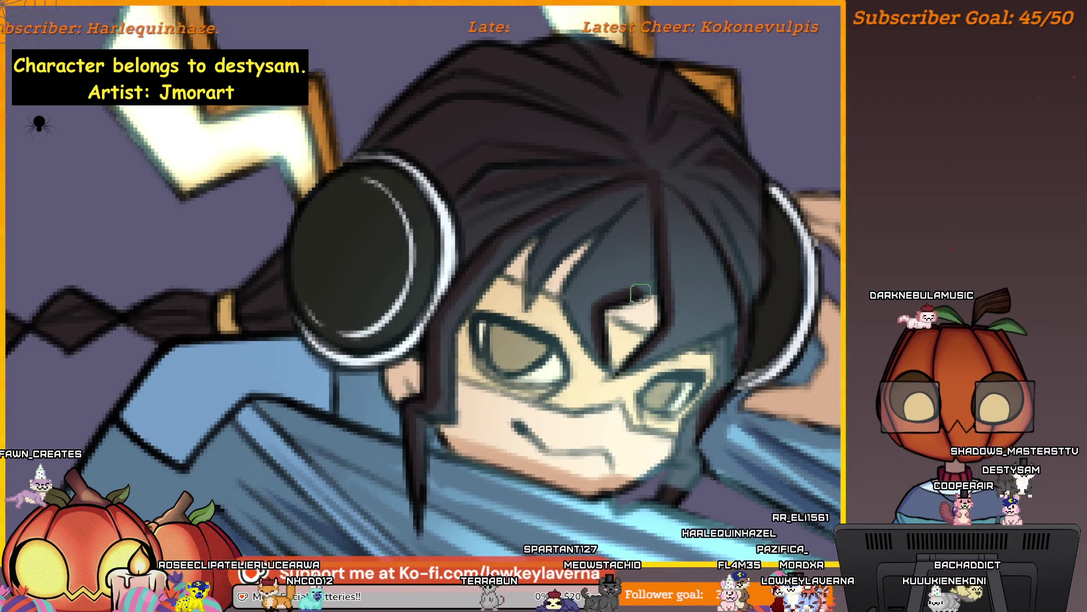
{"action": "scroll", "coordinate": [615, 366], "scroll_direction": "down", "scroll_amount": 2}
{"action": "scroll", "coordinate": [615, 366], "scroll_direction": "down", "scroll_amount": 1}
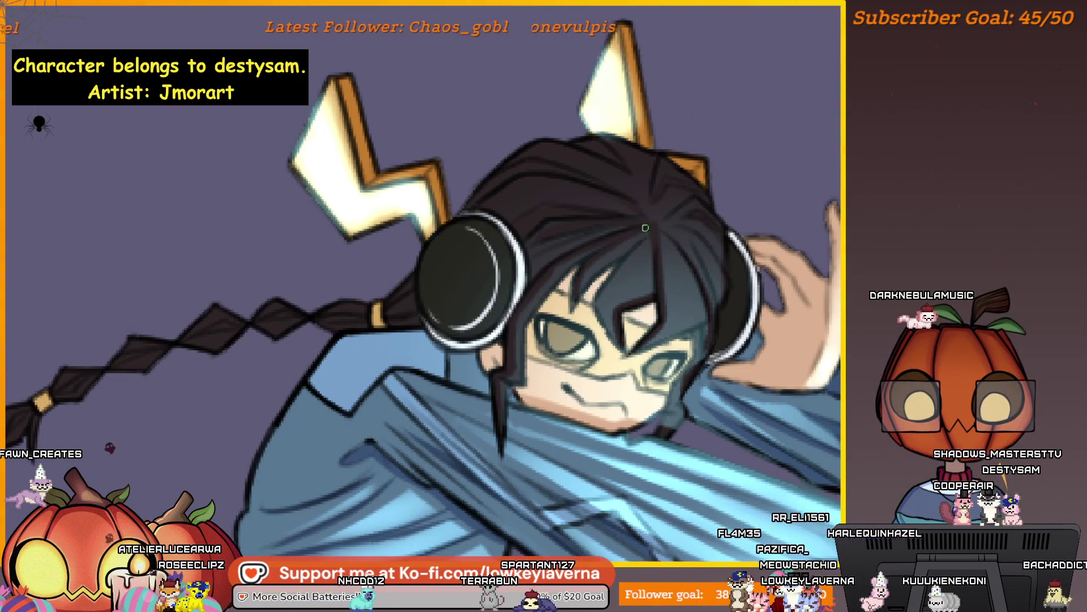
{"action": "scroll", "coordinate": [676, 217], "scroll_direction": "up", "scroll_amount": 1}
{"action": "scroll", "coordinate": [660, 227], "scroll_direction": "up", "scroll_amount": 1}
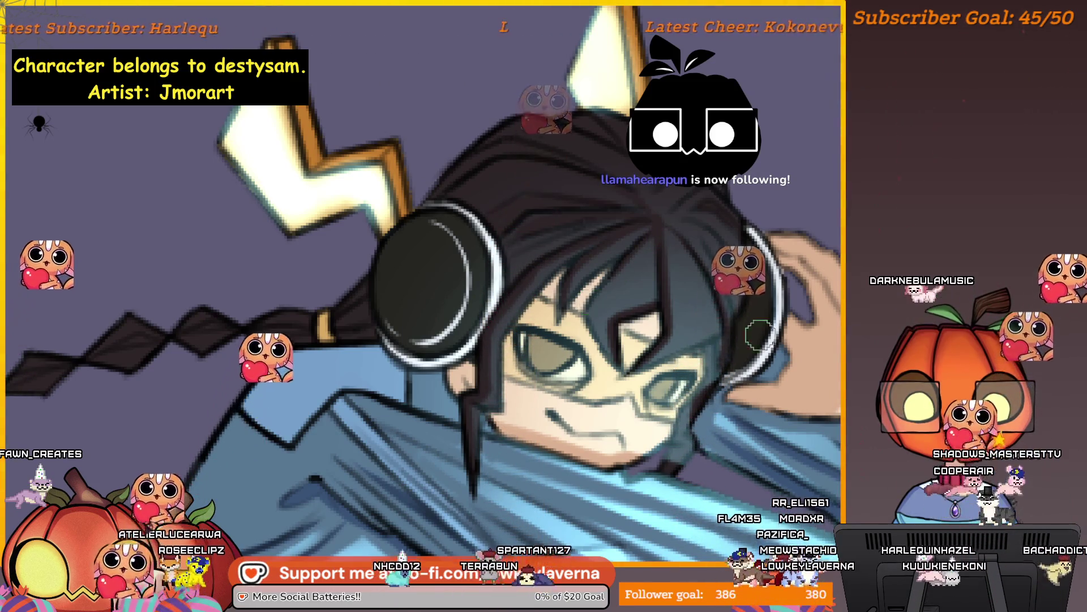
{"action": "scroll", "coordinate": [758, 334], "scroll_direction": "down", "scroll_amount": 2}
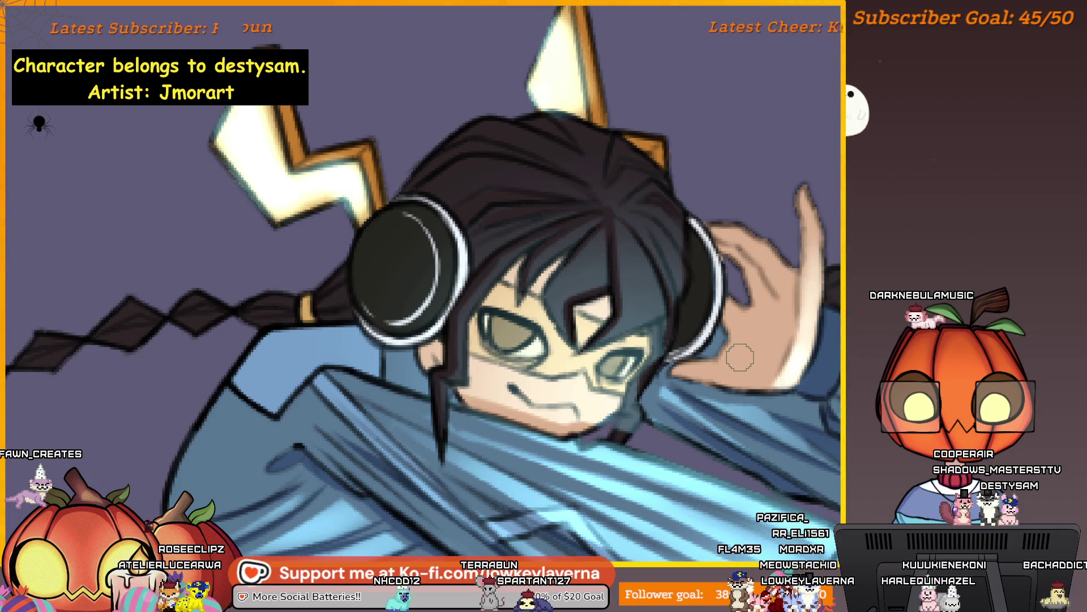
{"action": "key", "text": "Escape"}
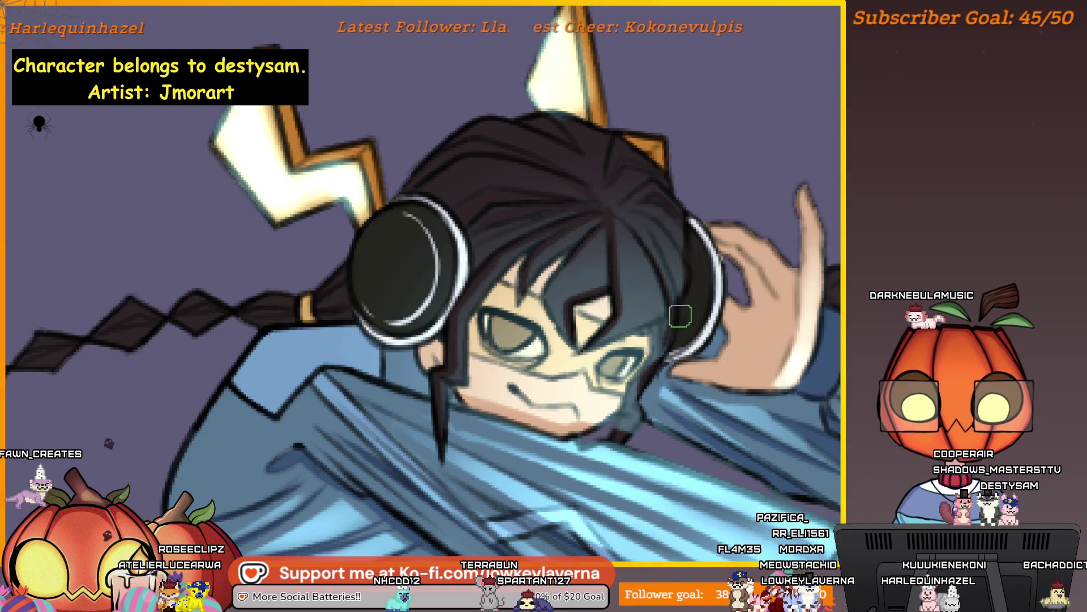
{"action": "scroll", "coordinate": [680, 316], "scroll_direction": "down", "scroll_amount": 2}
{"action": "scroll", "coordinate": [678, 345], "scroll_direction": "down", "scroll_amount": 2}
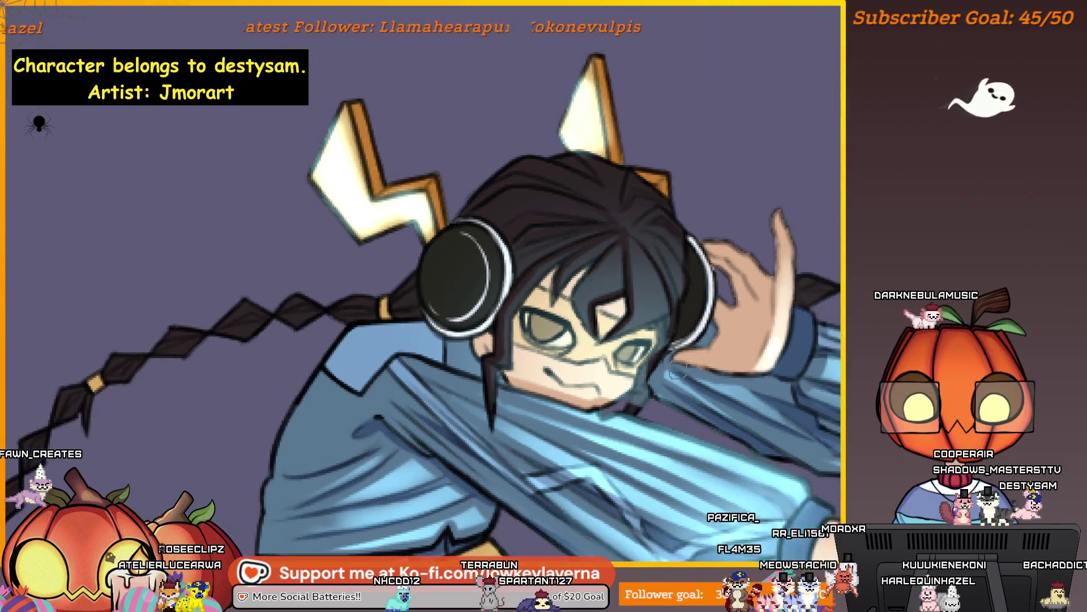
{"action": "left_click_drag", "start_coordinate": [675, 374], "coordinate": [696, 323]}
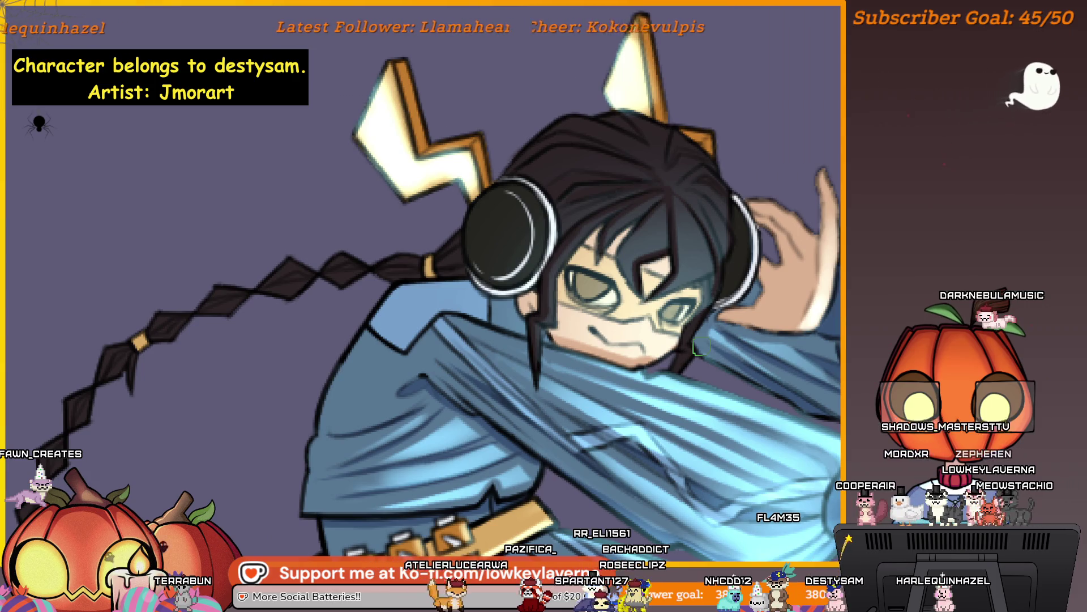
{"action": "scroll", "coordinate": [699, 317], "scroll_direction": "down", "scroll_amount": 3}
{"action": "scroll", "coordinate": [741, 267], "scroll_direction": "up", "scroll_amount": 3}
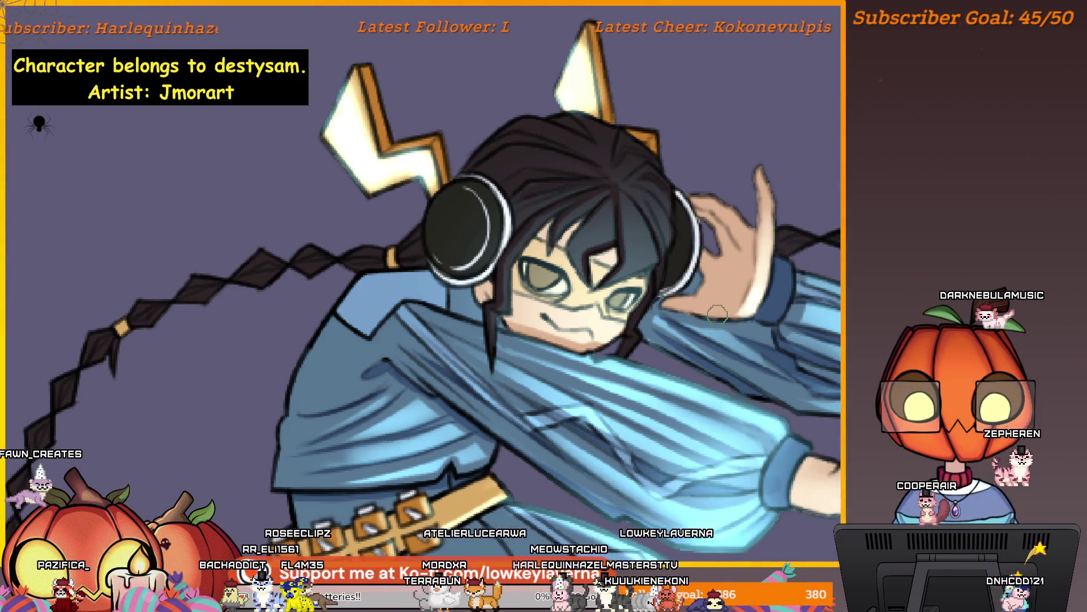
{"action": "left_click_drag", "start_coordinate": [641, 331], "coordinate": [666, 324]}
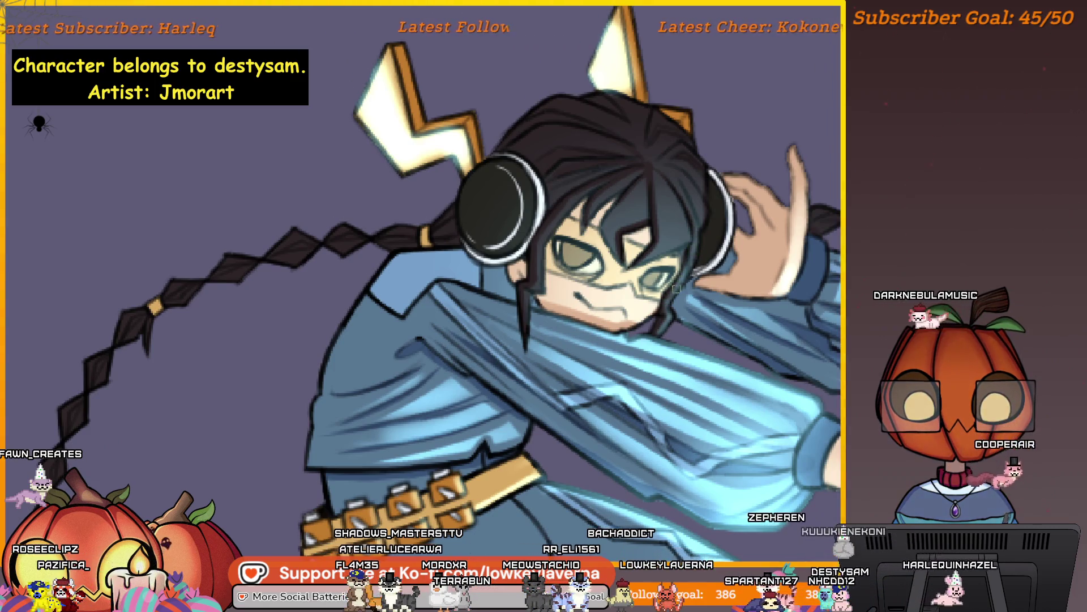
{"action": "scroll", "coordinate": [744, 263], "scroll_direction": "down", "scroll_amount": 1}
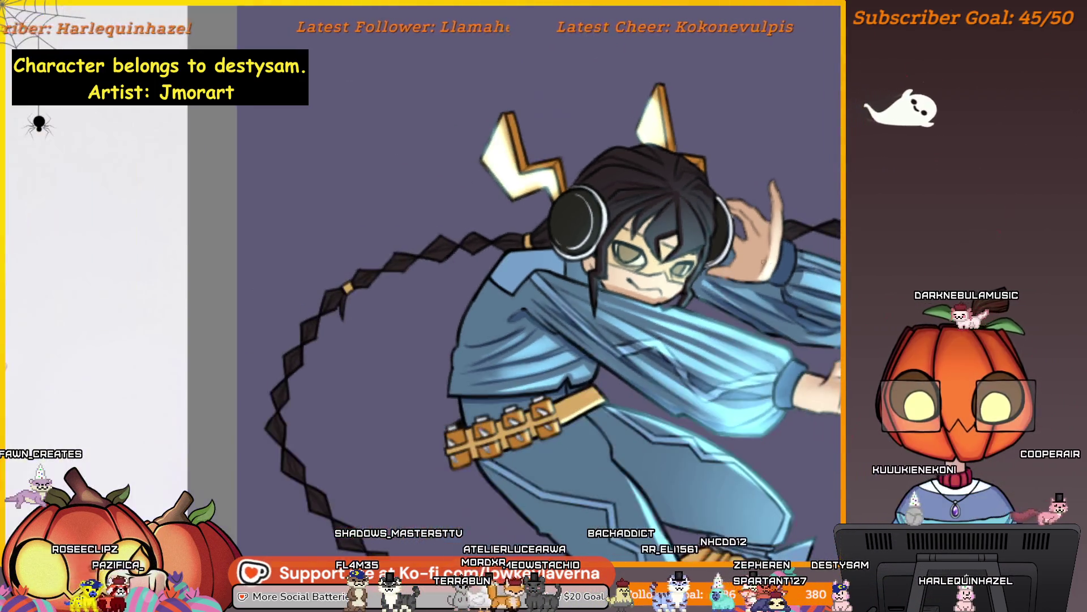
{"action": "scroll", "coordinate": [745, 264], "scroll_direction": "down", "scroll_amount": 1}
{"action": "scroll", "coordinate": [744, 272], "scroll_direction": "up", "scroll_amount": 2}
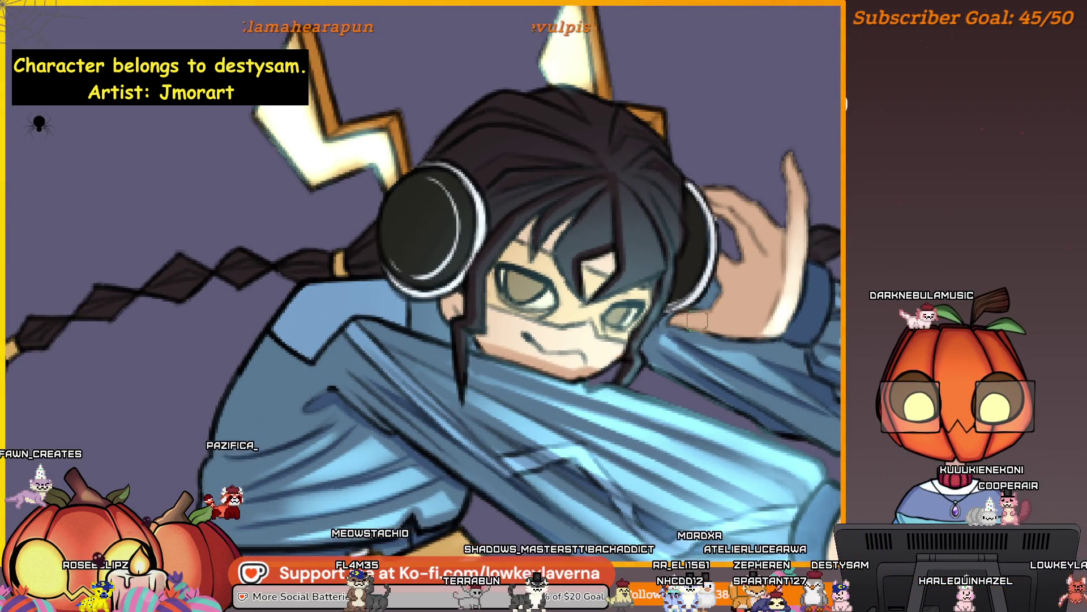
{"action": "scroll", "coordinate": [696, 319], "scroll_direction": "down", "scroll_amount": 2}
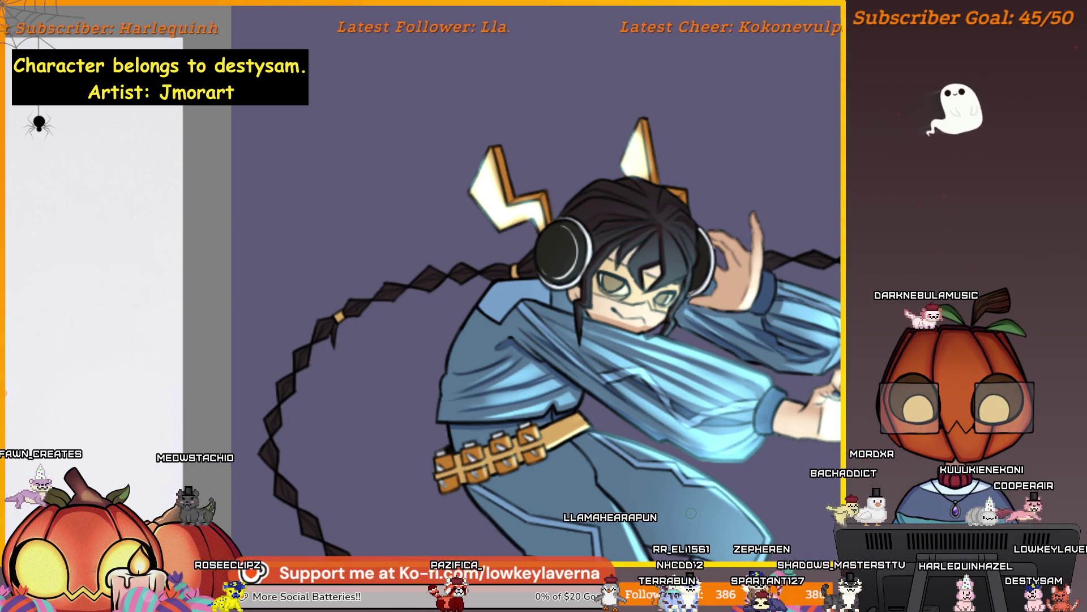
{"action": "scroll", "coordinate": [724, 273], "scroll_direction": "up", "scroll_amount": 1}
{"action": "scroll", "coordinate": [724, 274], "scroll_direction": "up", "scroll_amount": 2}
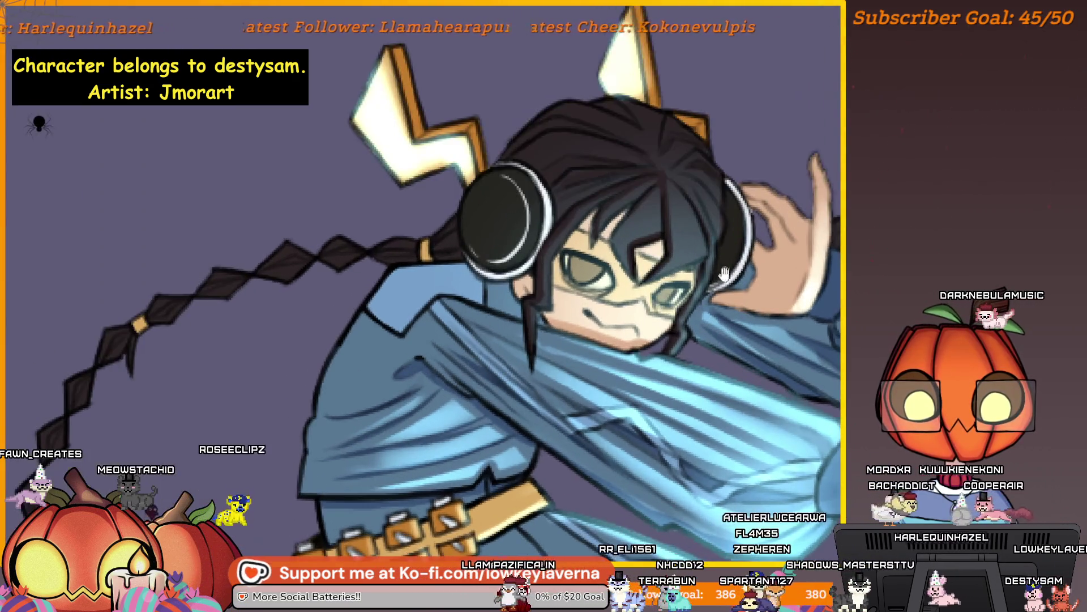
{"action": "scroll", "coordinate": [724, 274], "scroll_direction": "up", "scroll_amount": 1}
{"action": "scroll", "coordinate": [724, 274], "scroll_direction": "up", "scroll_amount": 1}
{"action": "scroll", "coordinate": [726, 289], "scroll_direction": "up", "scroll_amount": 1}
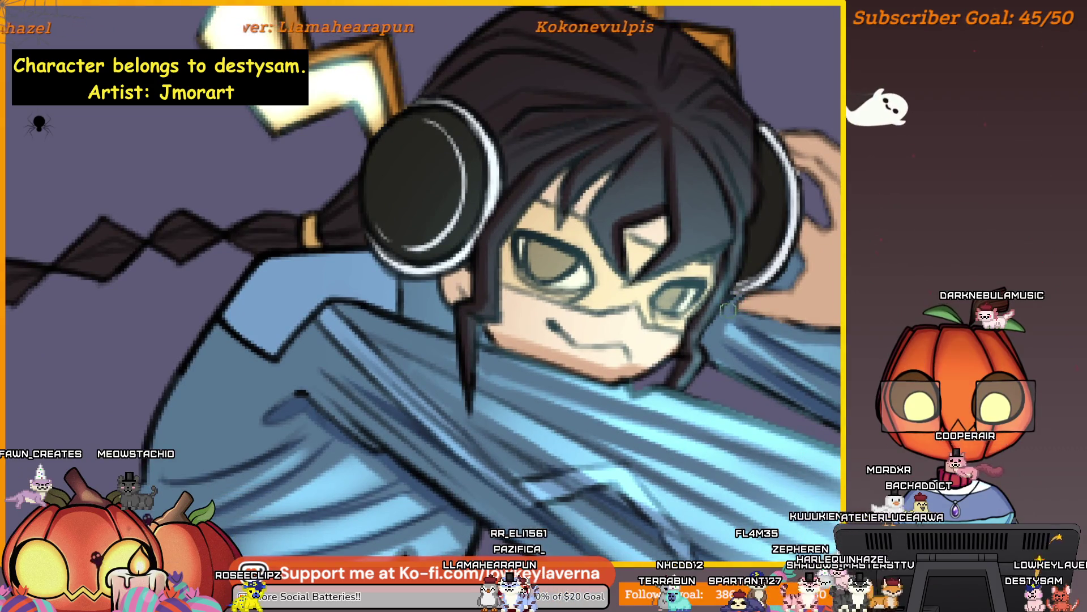
{"action": "scroll", "coordinate": [746, 297], "scroll_direction": "down", "scroll_amount": 1}
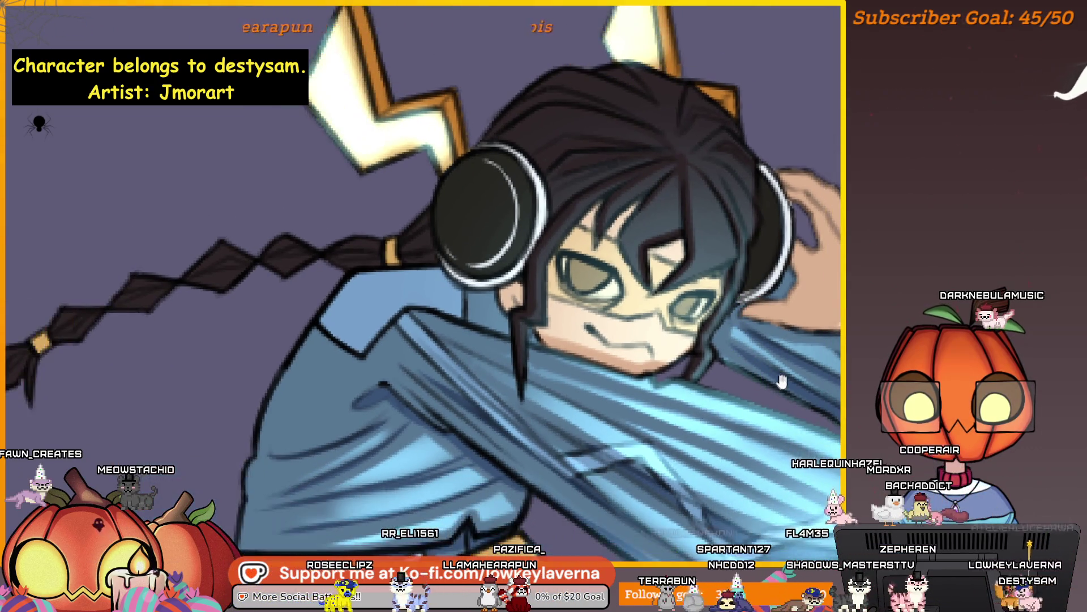
{"action": "scroll", "coordinate": [720, 391], "scroll_direction": "down", "scroll_amount": 1}
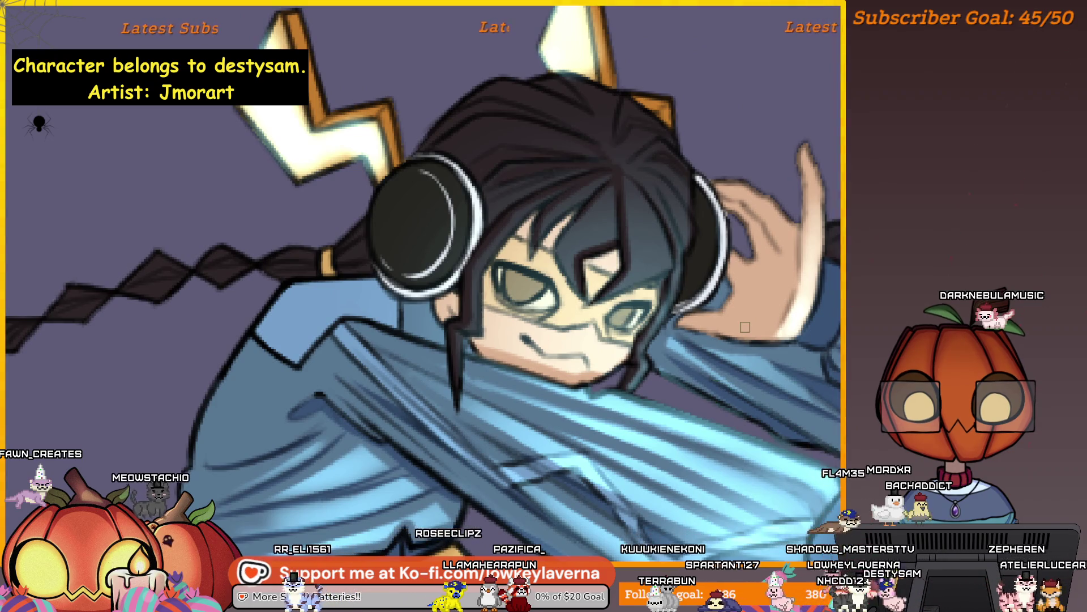
Step: Mirror the canvas view and bring the raised hand and lightning into view to check proportions
{"action": "key", "text": "m"}
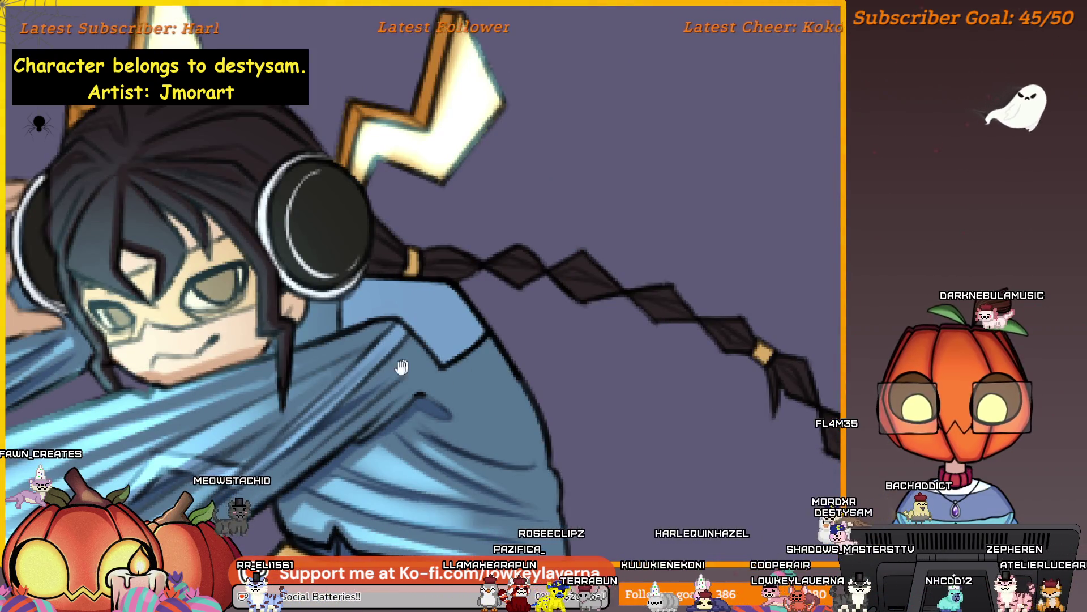
{"action": "scroll", "coordinate": [803, 287], "scroll_direction": "up", "scroll_amount": 2}
{"action": "scroll", "coordinate": [803, 287], "scroll_direction": "up", "scroll_amount": 1}
{"action": "scroll", "coordinate": [726, 308], "scroll_direction": "up", "scroll_amount": 2}
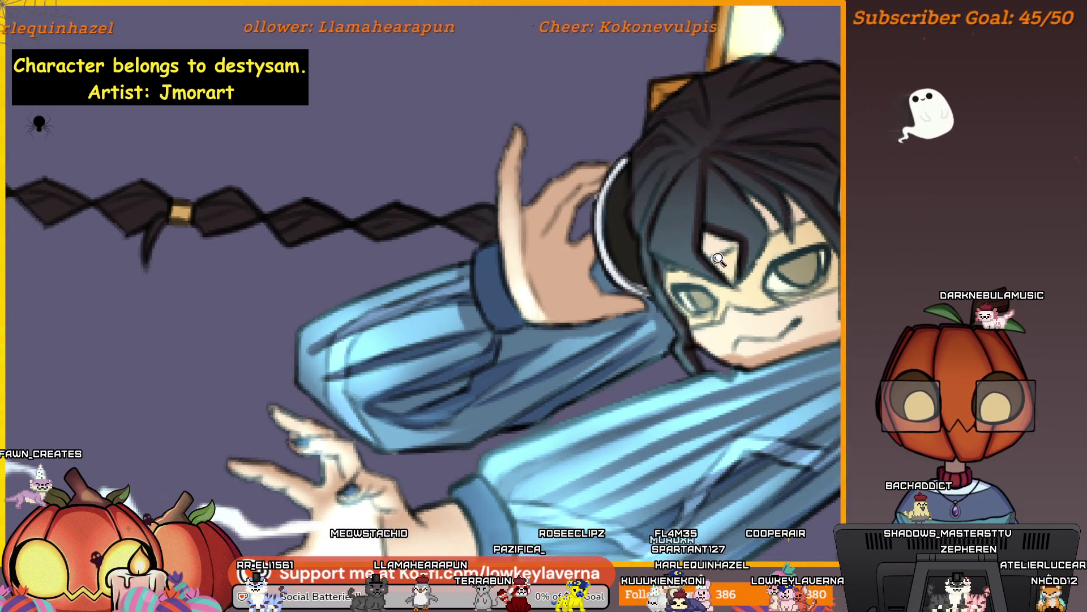
{"action": "scroll", "coordinate": [718, 259], "scroll_direction": "down", "scroll_amount": 2}
{"action": "mouse_move", "coordinate": [723, 268]}
{"action": "left_mouse_down"}
{"action": "mouse_move", "coordinate": [773, 303]}
{"action": "mouse_move", "coordinate": [765, 314]}
{"action": "left_mouse_up"}
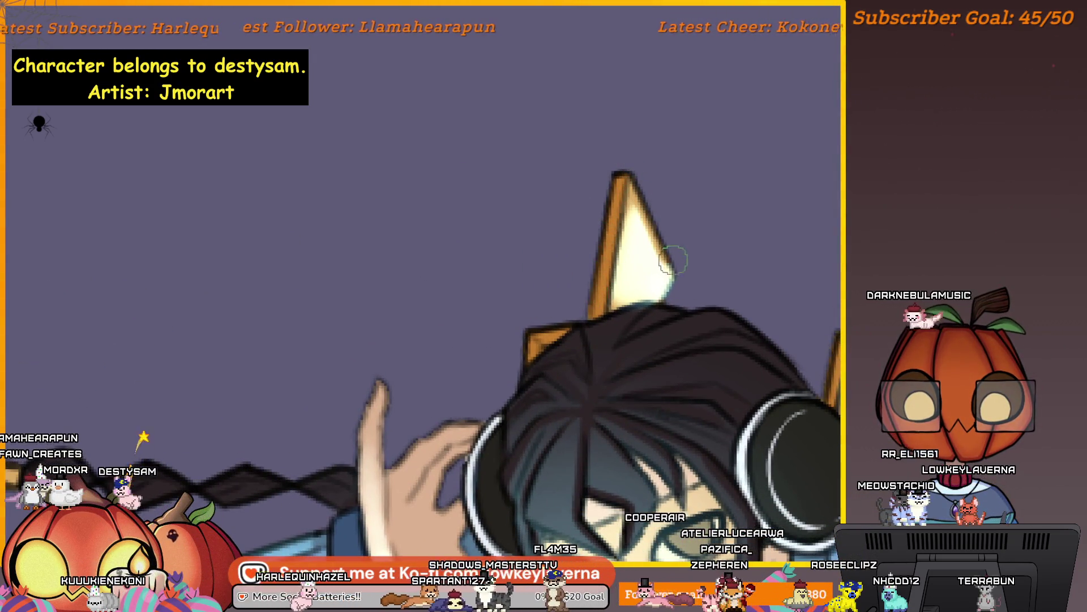
{"action": "scroll", "coordinate": [689, 267], "scroll_direction": "down", "scroll_amount": 2}
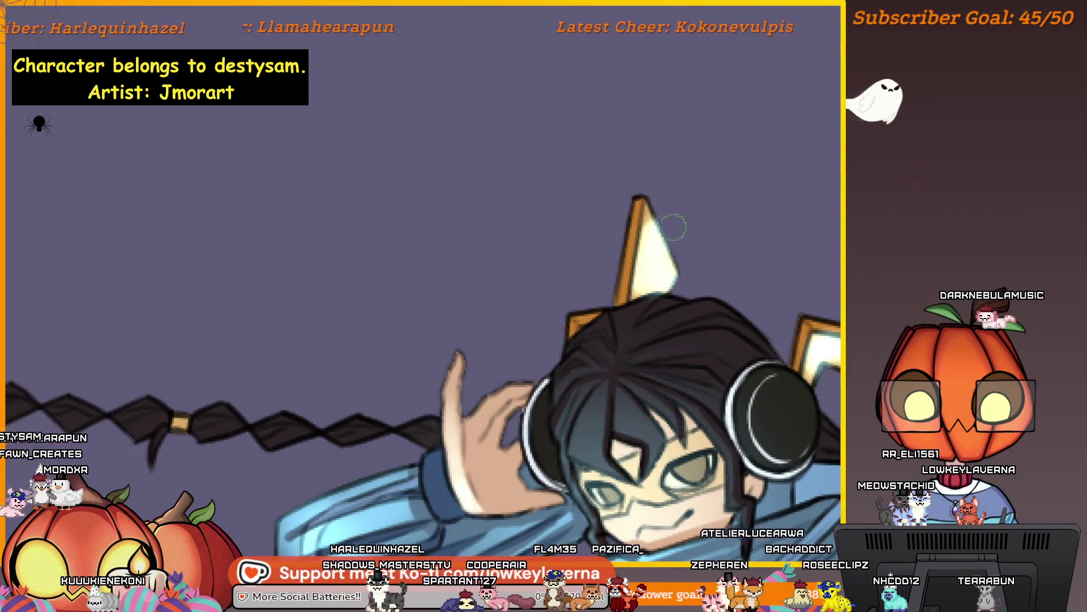
Step: Shrink the brush for detail work and frame the character's head and left horn closely
{"action": "left_click_drag", "start_coordinate": [811, 232], "coordinate": [622, 285]}
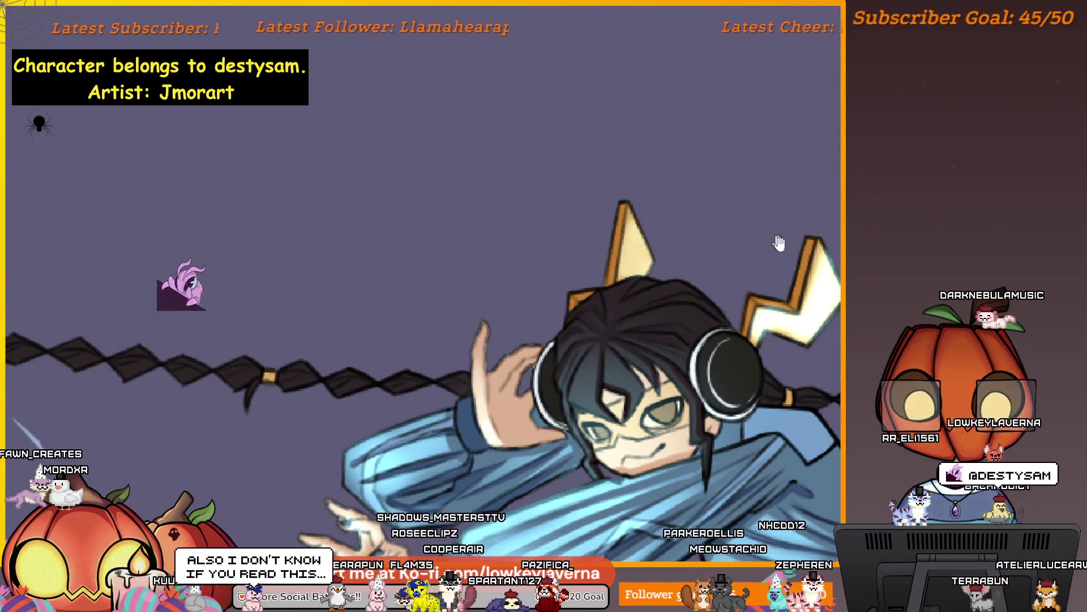
{"action": "left_click_drag", "start_coordinate": [777, 245], "coordinate": [666, 207]}
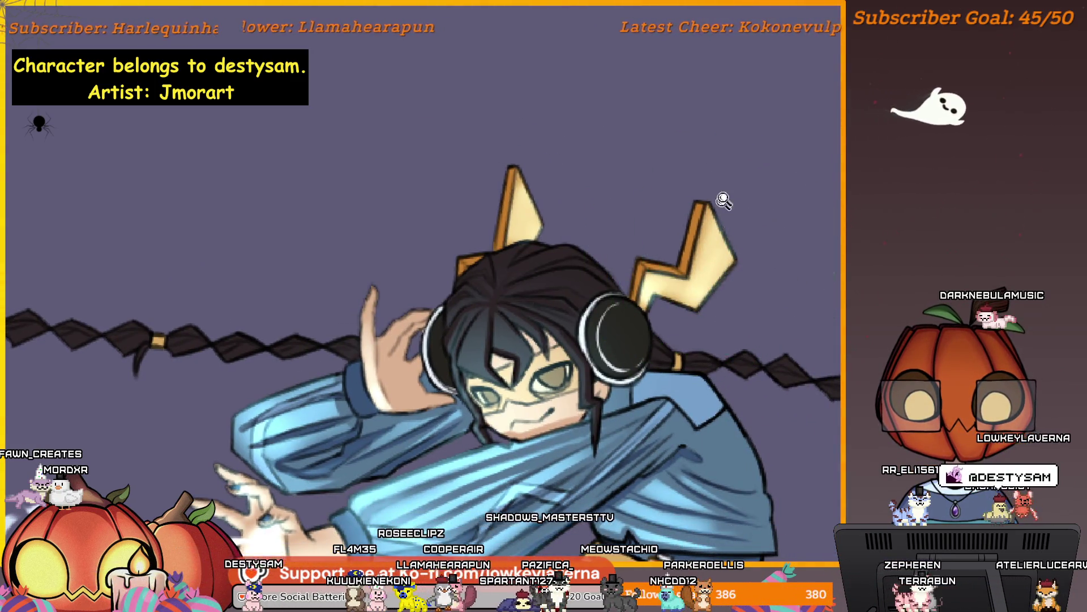
{"action": "scroll", "coordinate": [721, 199], "scroll_direction": "down", "scroll_amount": 1}
{"action": "scroll", "coordinate": [755, 177], "scroll_direction": "down", "scroll_amount": 1}
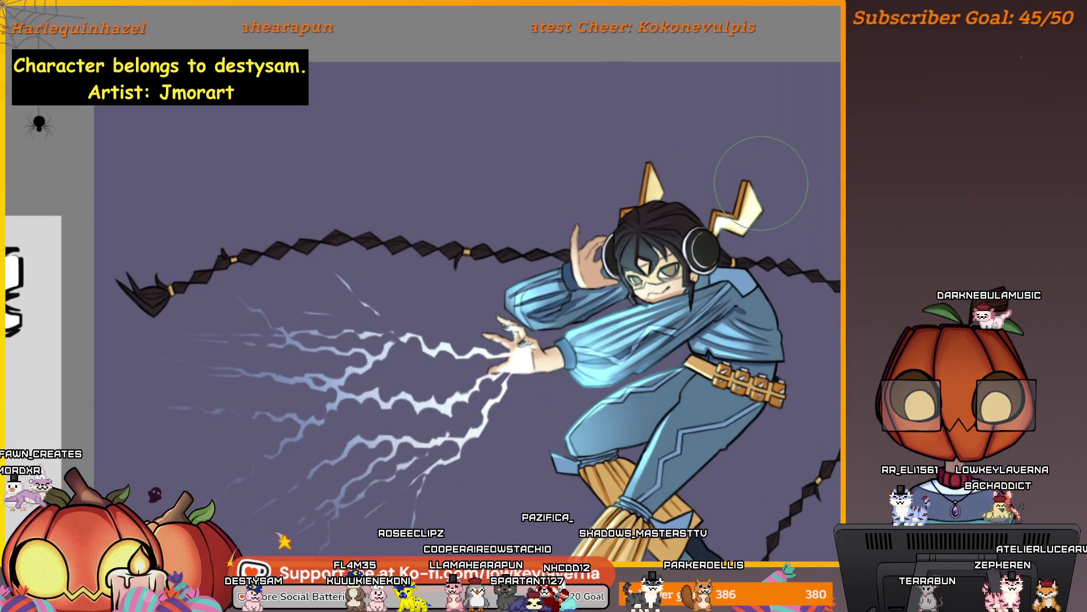
{"action": "key", "text": "["}
{"action": "key", "text": "["}
{"action": "key", "text": "["}
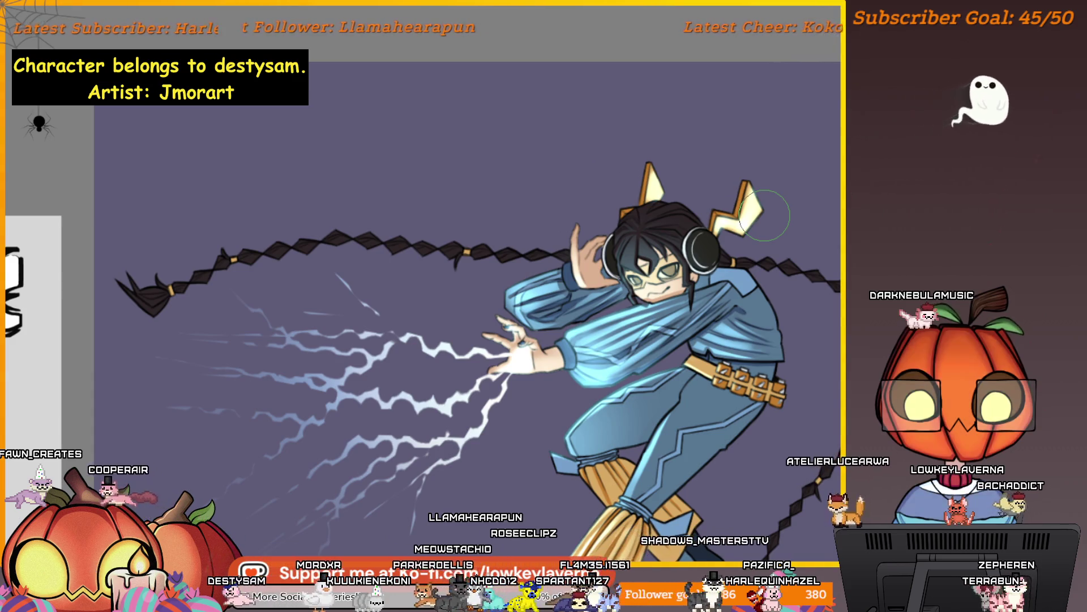
{"action": "left_click", "coordinate": [754, 212]}
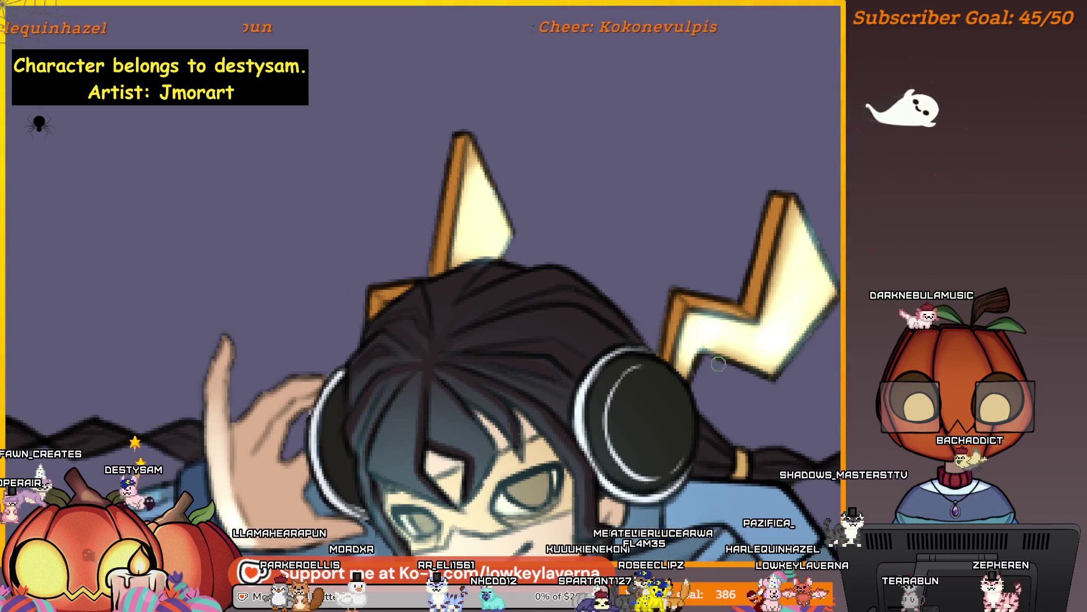
{"action": "scroll", "coordinate": [824, 253], "scroll_direction": "up", "scroll_amount": 1}
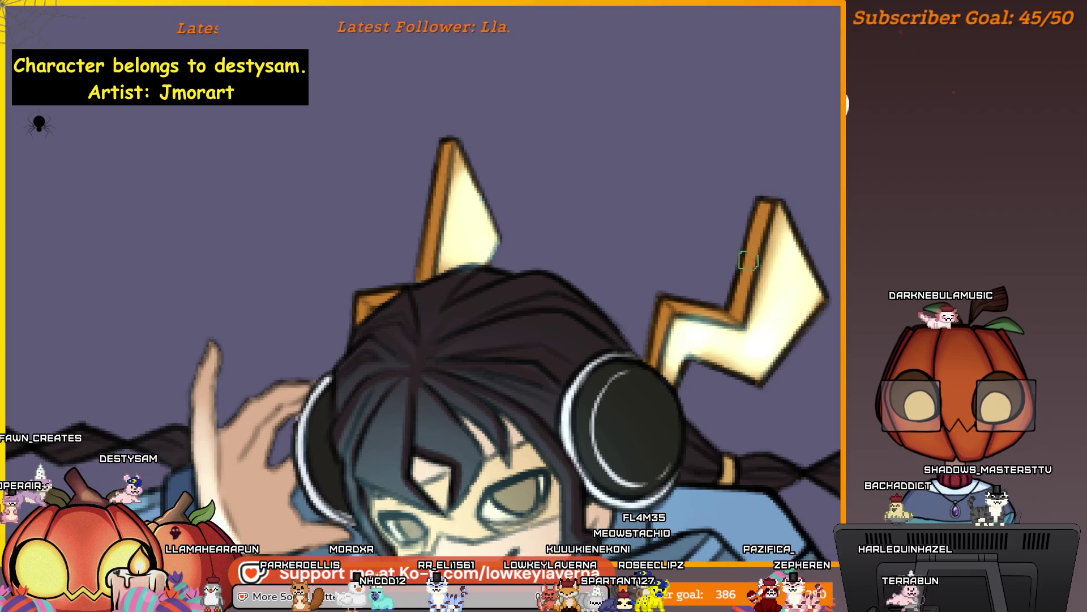
{"action": "scroll", "coordinate": [822, 254], "scroll_direction": "down", "scroll_amount": 4}
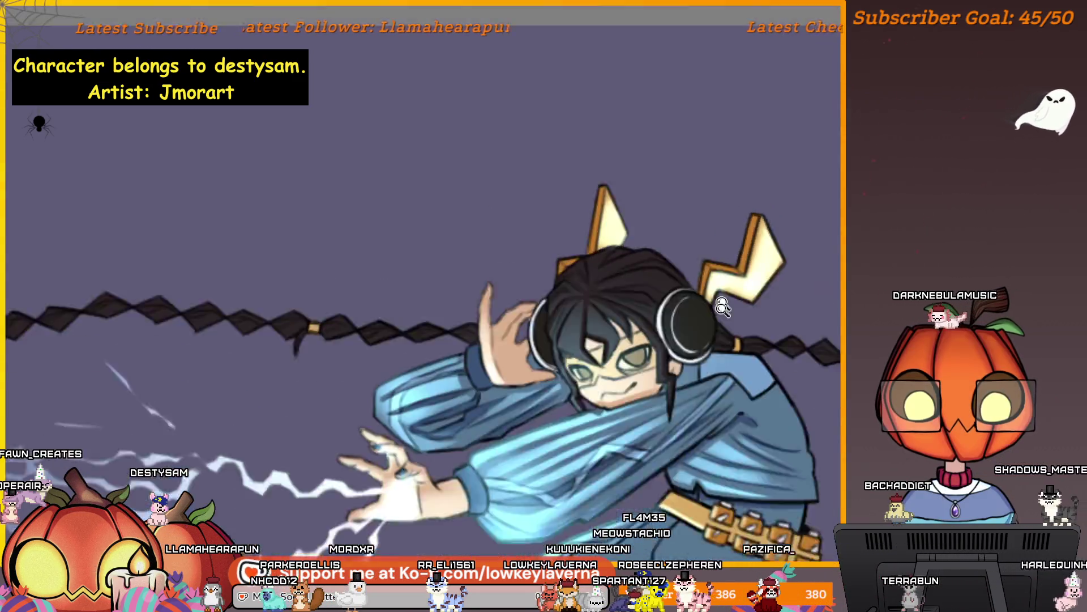
{"action": "scroll", "coordinate": [821, 254], "scroll_direction": "down", "scroll_amount": 2}
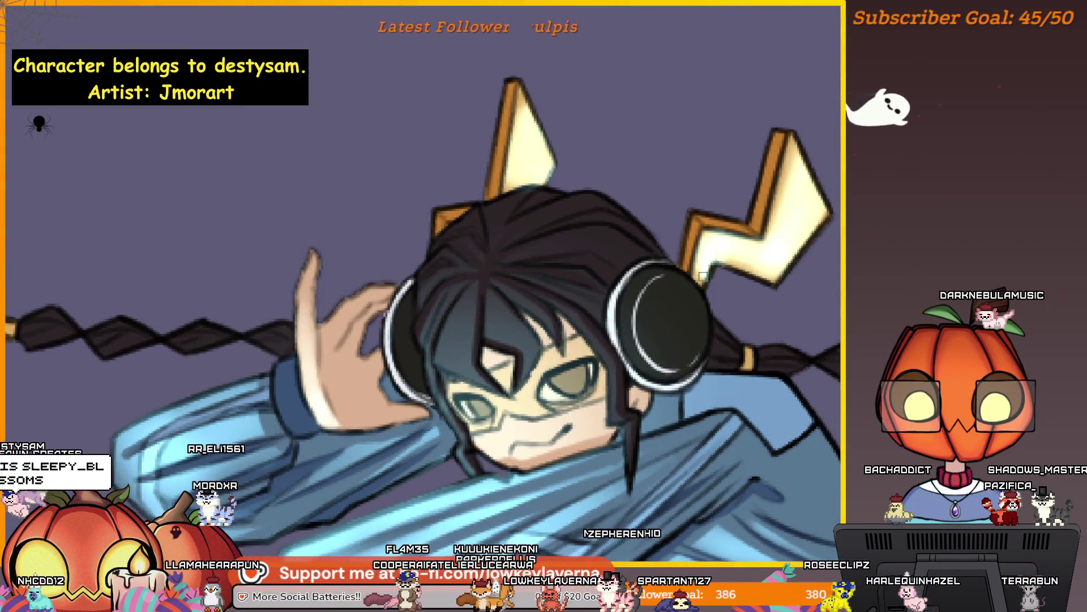
{"action": "left_click_drag", "start_coordinate": [700, 274], "coordinate": [680, 311]}
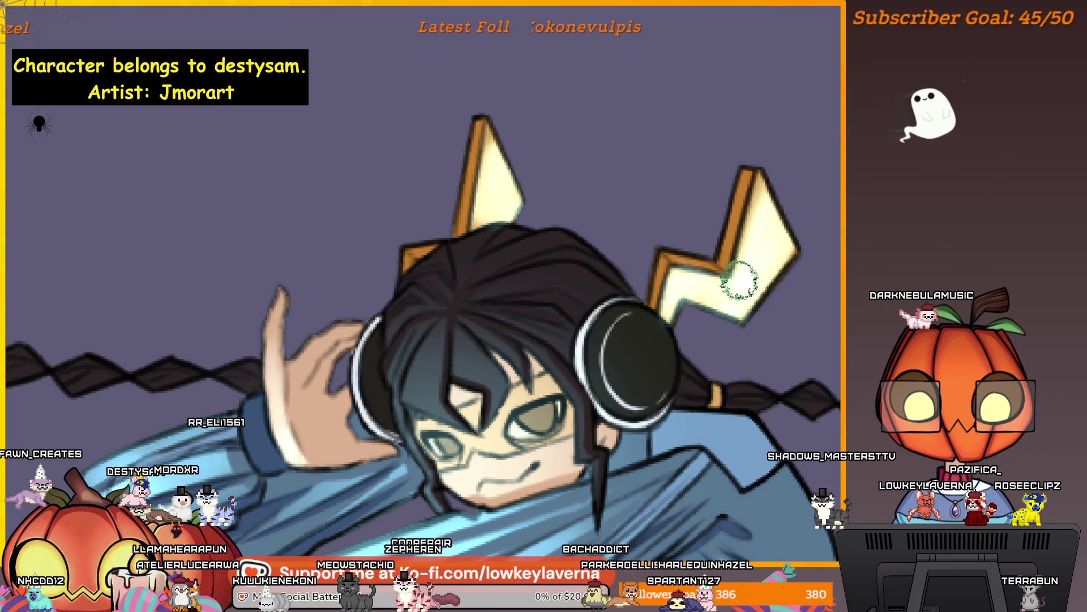
{"action": "left_click_drag", "start_coordinate": [655, 190], "coordinate": [602, 175]}
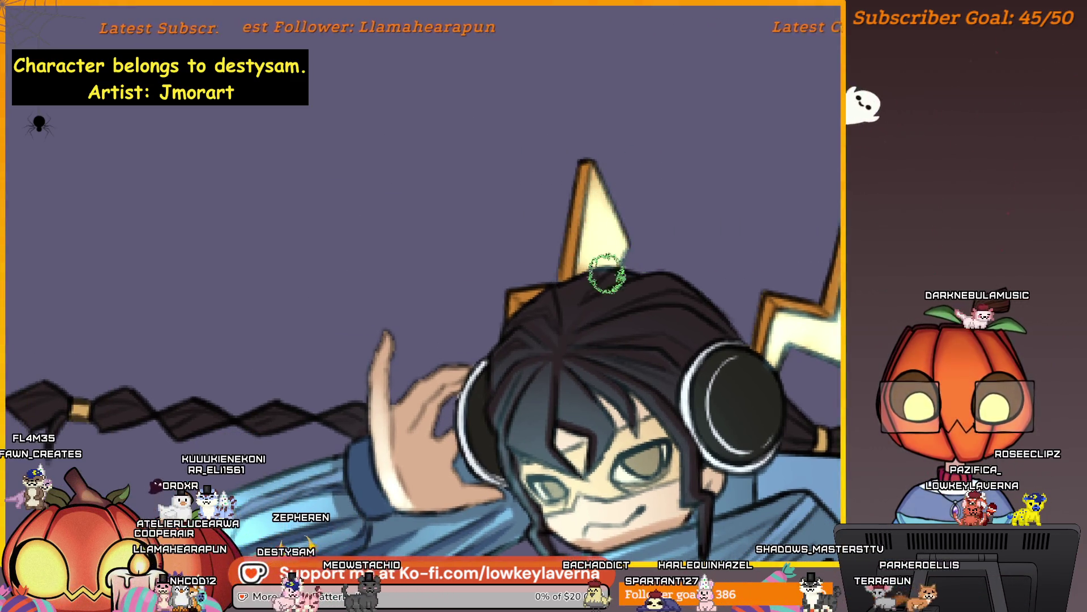
{"action": "scroll", "coordinate": [607, 274], "scroll_direction": "down", "scroll_amount": 2}
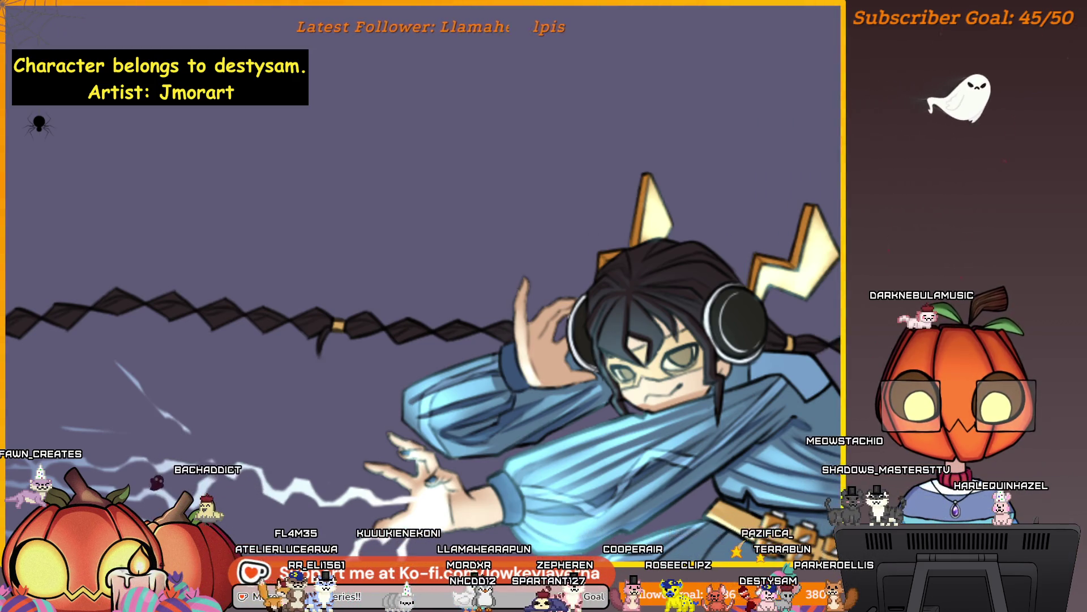
{"action": "left_click_drag", "start_coordinate": [869, 294], "coordinate": [811, 287]}
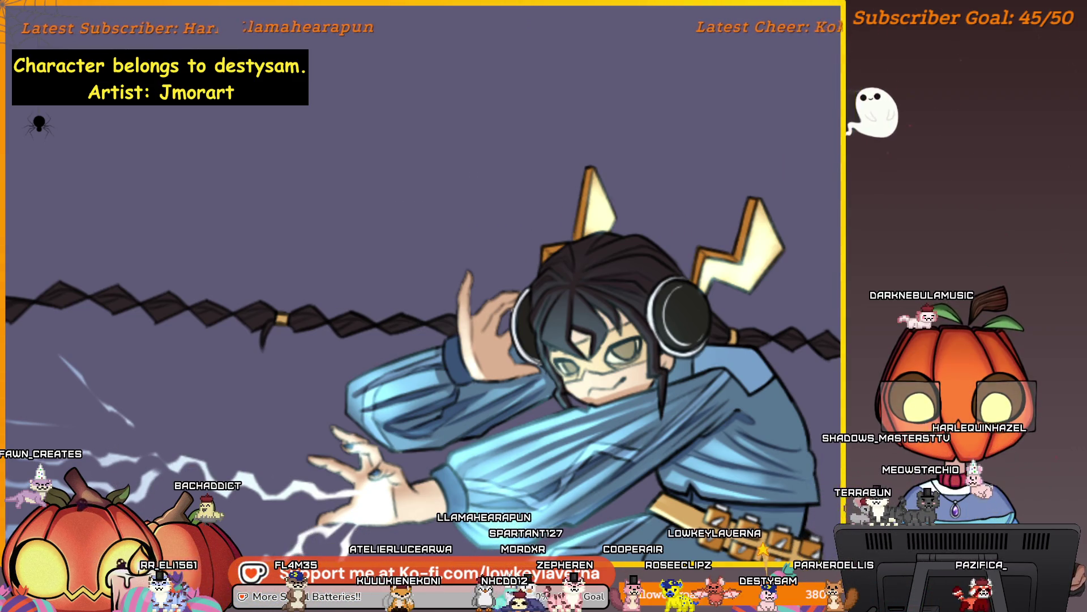
{"action": "scroll", "coordinate": [762, 252], "scroll_direction": "up", "scroll_amount": 5}
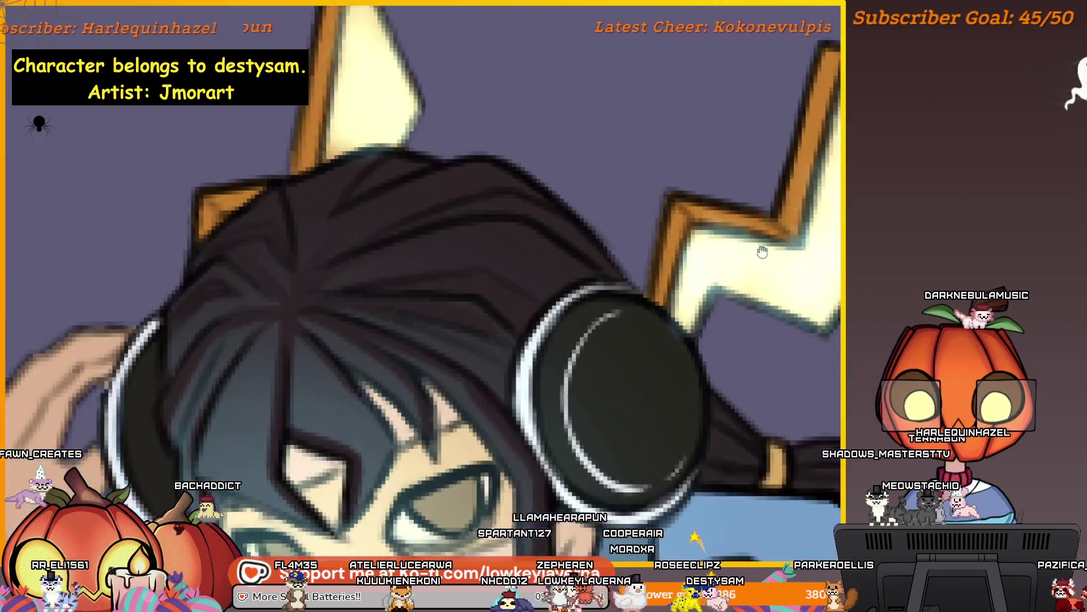
{"action": "left_click_drag", "start_coordinate": [763, 252], "coordinate": [756, 277]}
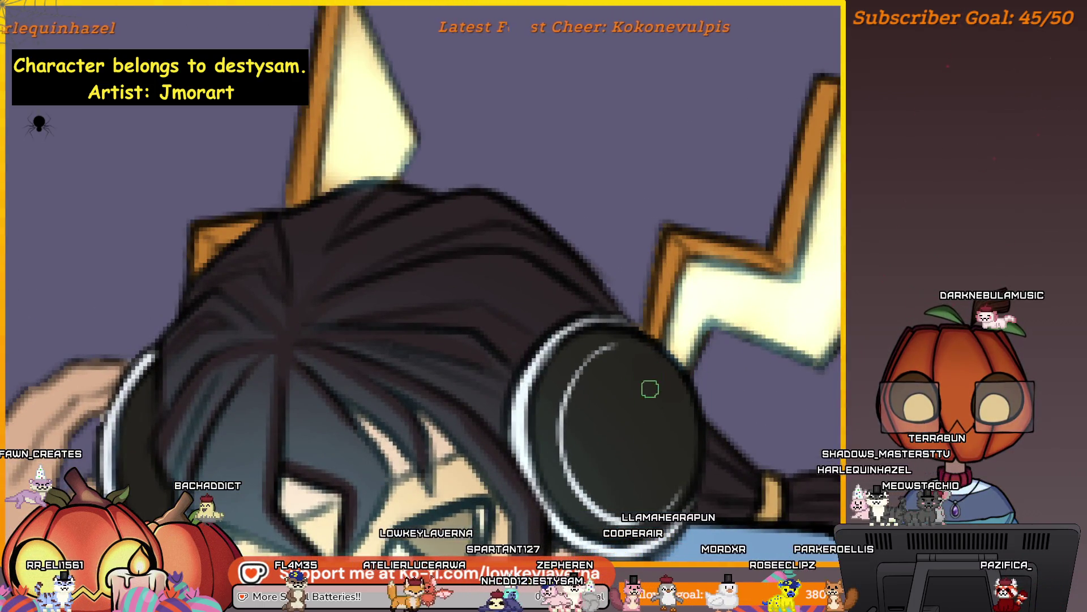
{"action": "scroll", "coordinate": [650, 389], "scroll_direction": "up", "scroll_amount": 2}
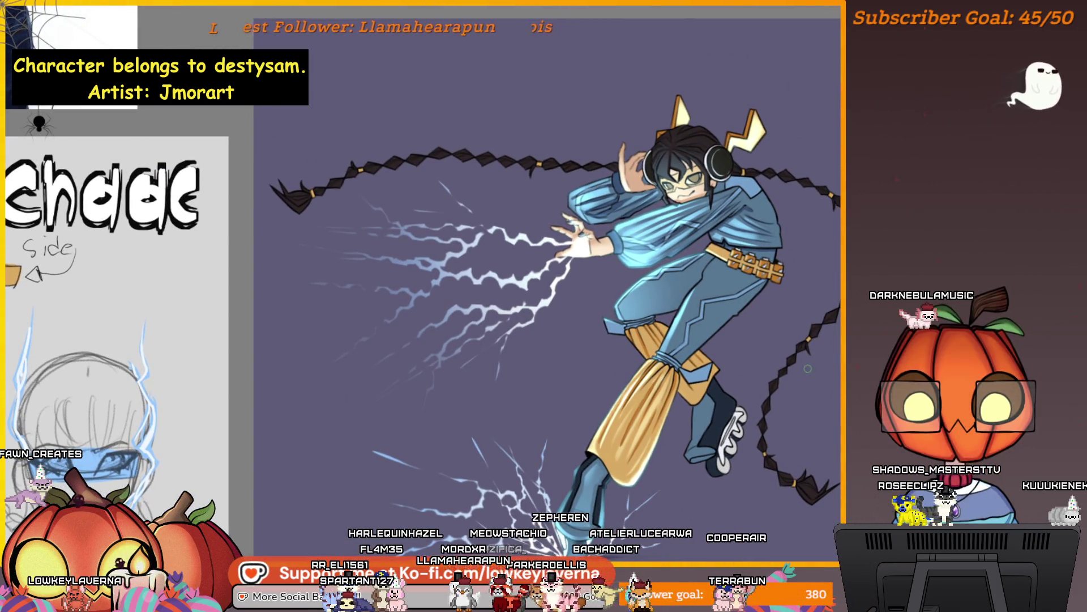
Step: Tint the braid across the top of the artwork teal along its whole length
{"action": "left_click_drag", "start_coordinate": [785, 361], "coordinate": [786, 384]}
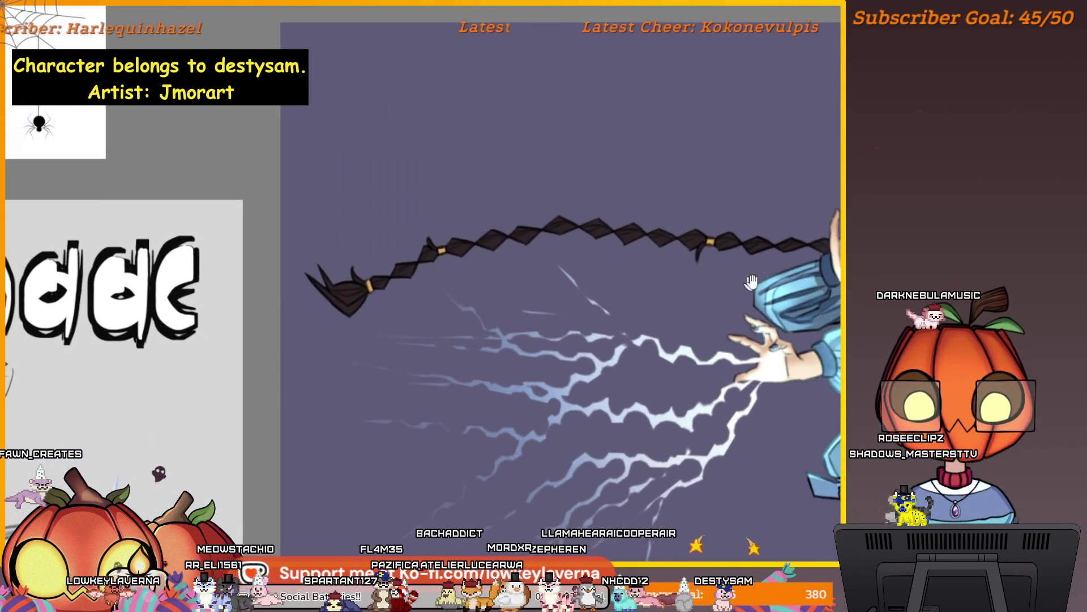
{"action": "left_click", "coordinate": [759, 249]}
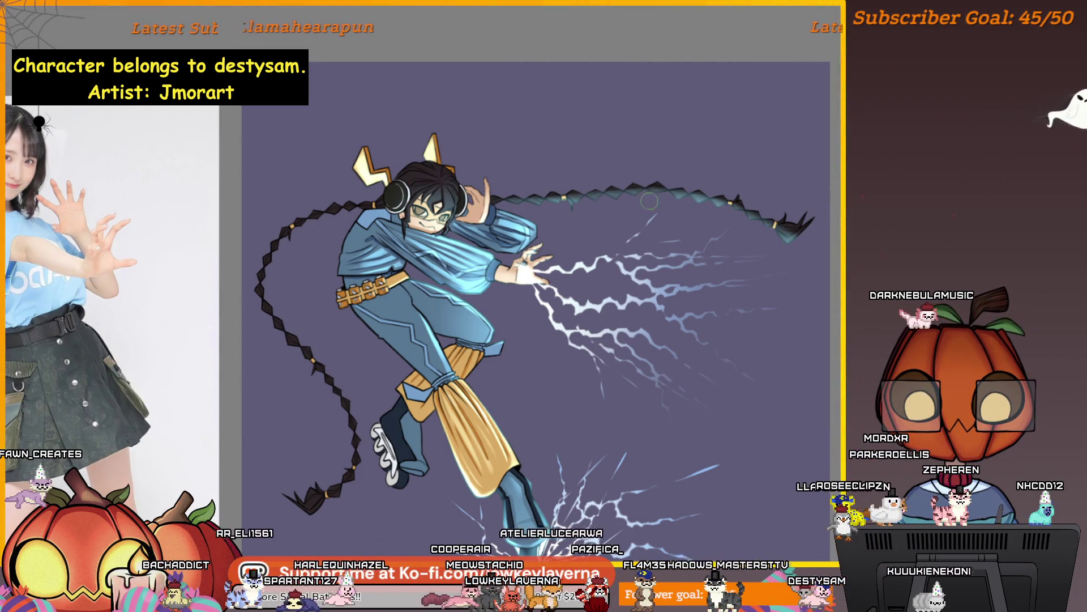
{"action": "scroll", "coordinate": [488, 188], "scroll_direction": "up", "scroll_amount": 5}
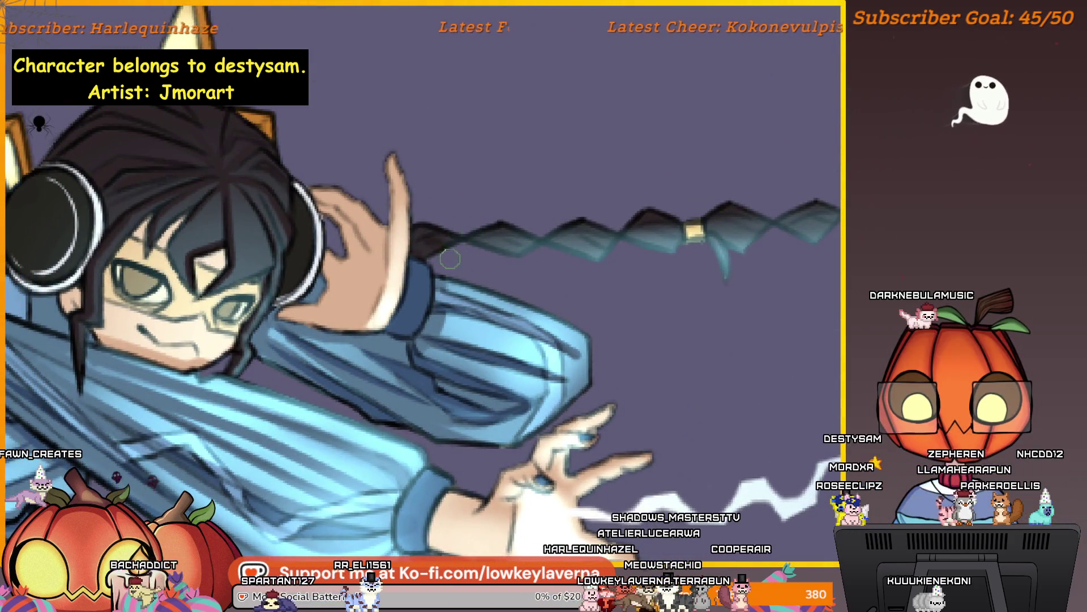
{"action": "scroll", "coordinate": [422, 255], "scroll_direction": "up", "scroll_amount": 2}
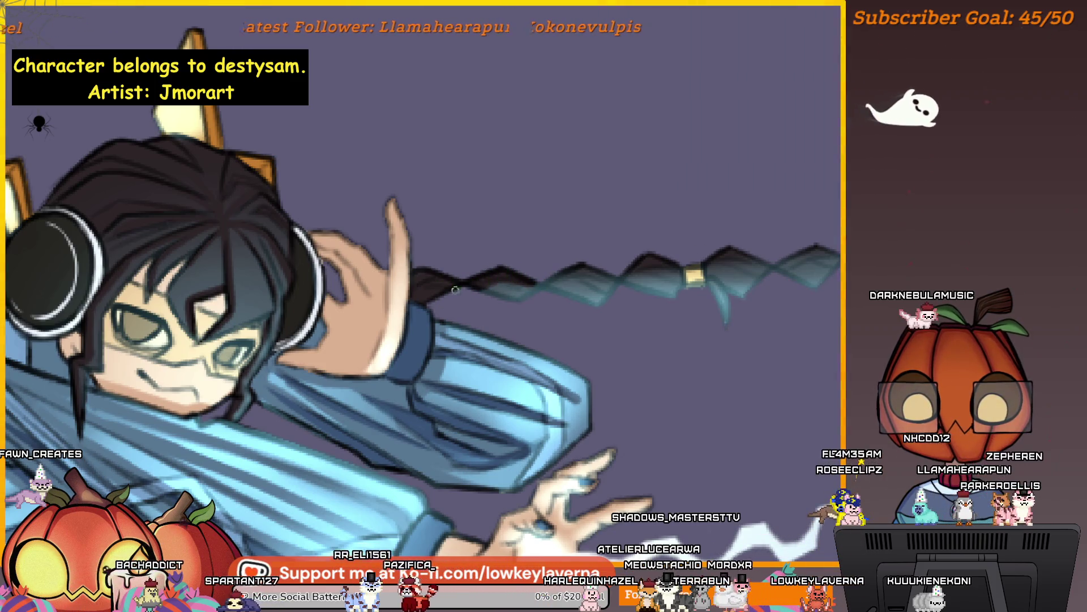
{"action": "left_click_drag", "start_coordinate": [455, 289], "coordinate": [617, 318]}
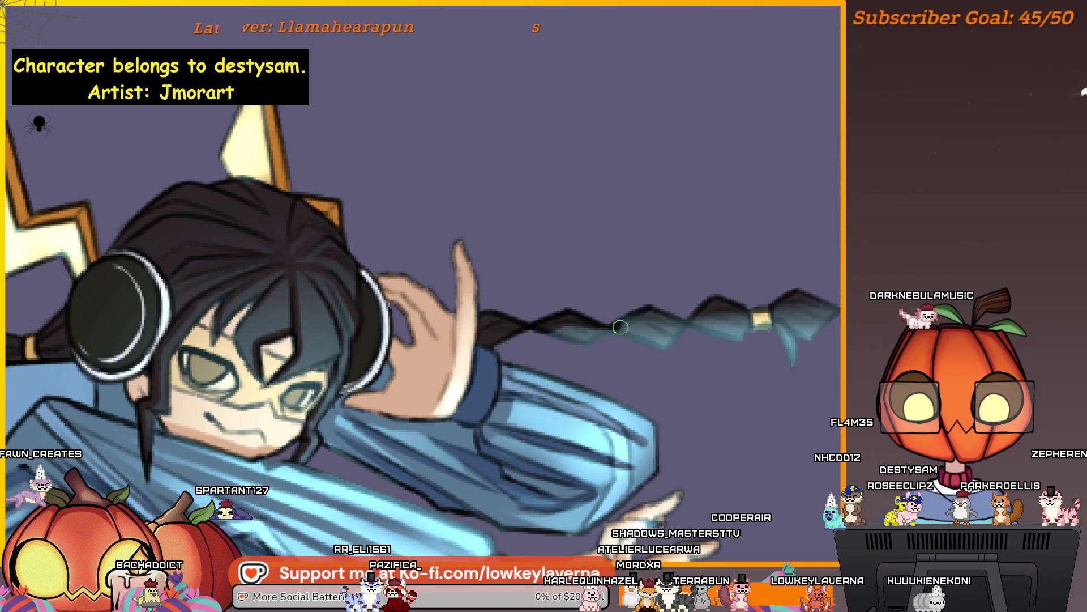
{"action": "scroll", "coordinate": [642, 318], "scroll_direction": "right", "scroll_amount": 2}
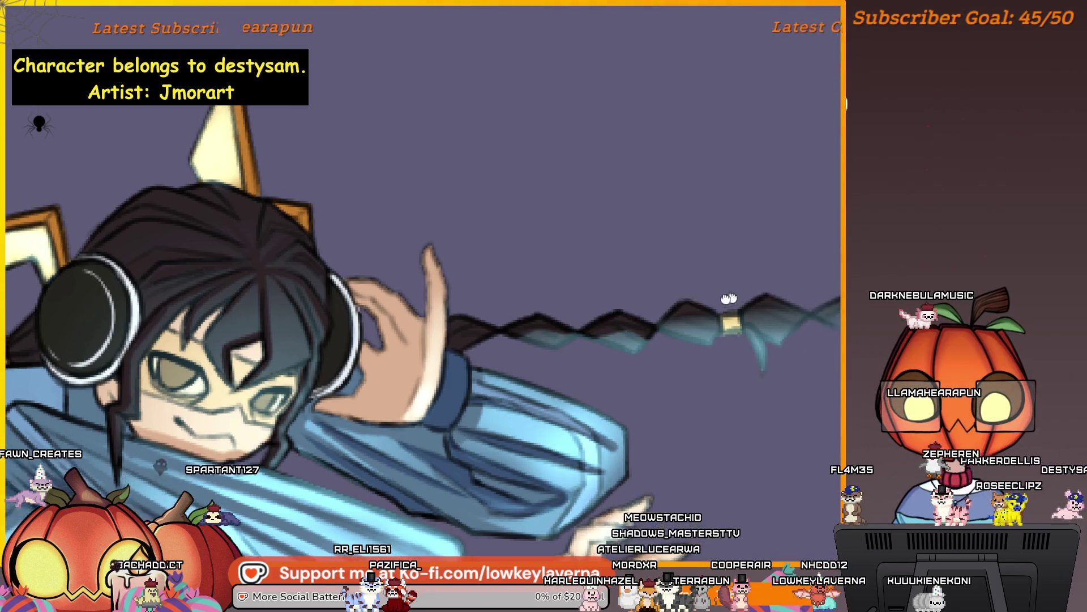
{"action": "scroll", "coordinate": [756, 334], "scroll_direction": "right", "scroll_amount": 2}
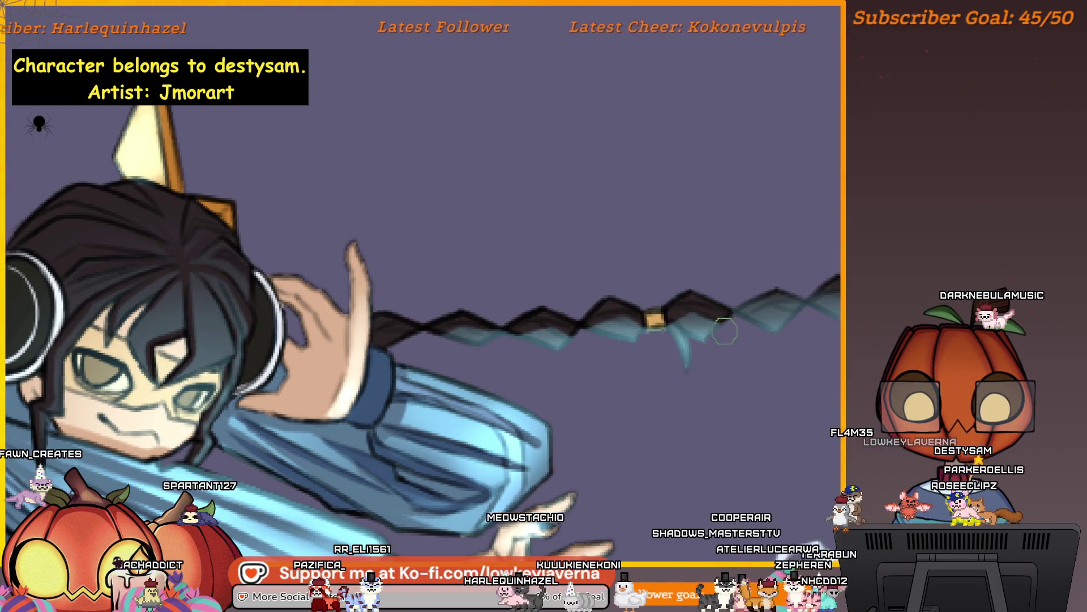
{"action": "scroll", "coordinate": [649, 321], "scroll_direction": "right", "scroll_amount": 2}
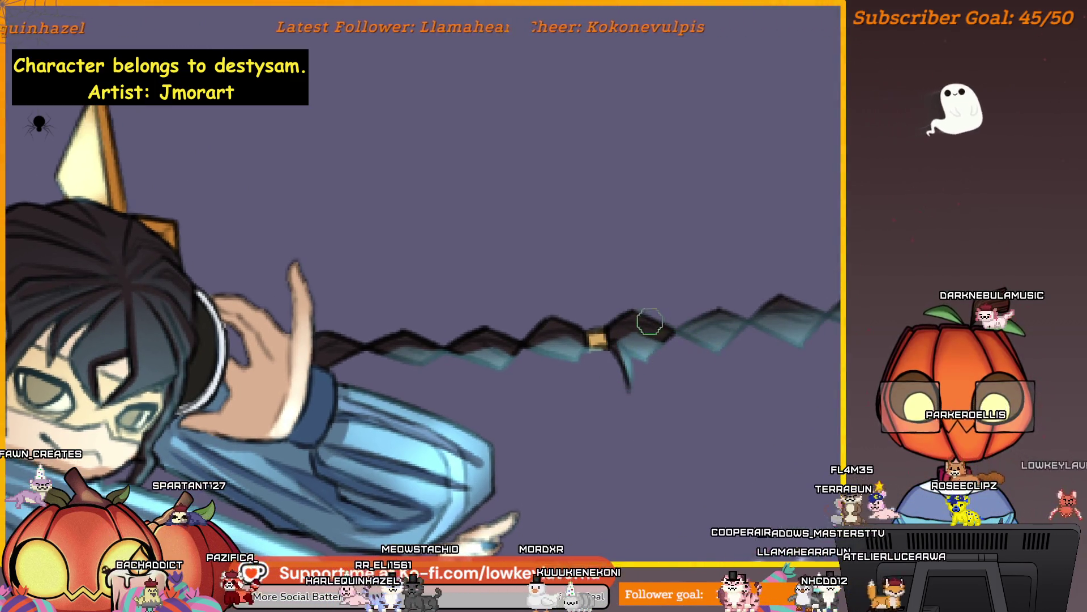
{"action": "scroll", "coordinate": [627, 357], "scroll_direction": "right", "scroll_amount": 2}
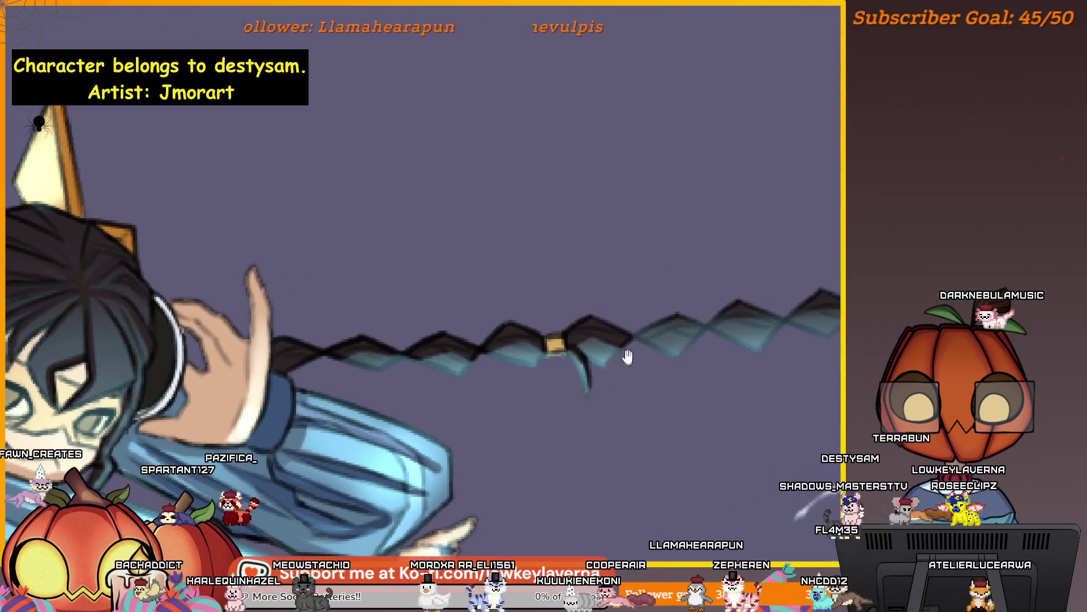
{"action": "scroll", "coordinate": [627, 357], "scroll_direction": "right", "scroll_amount": 1}
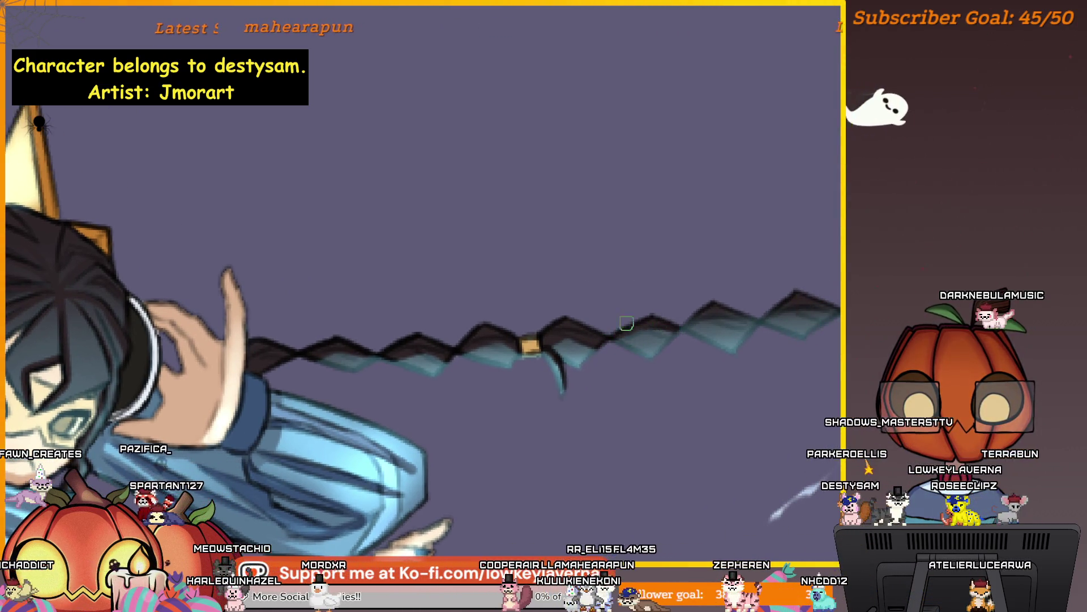
{"action": "scroll", "coordinate": [626, 324], "scroll_direction": "right", "scroll_amount": 2}
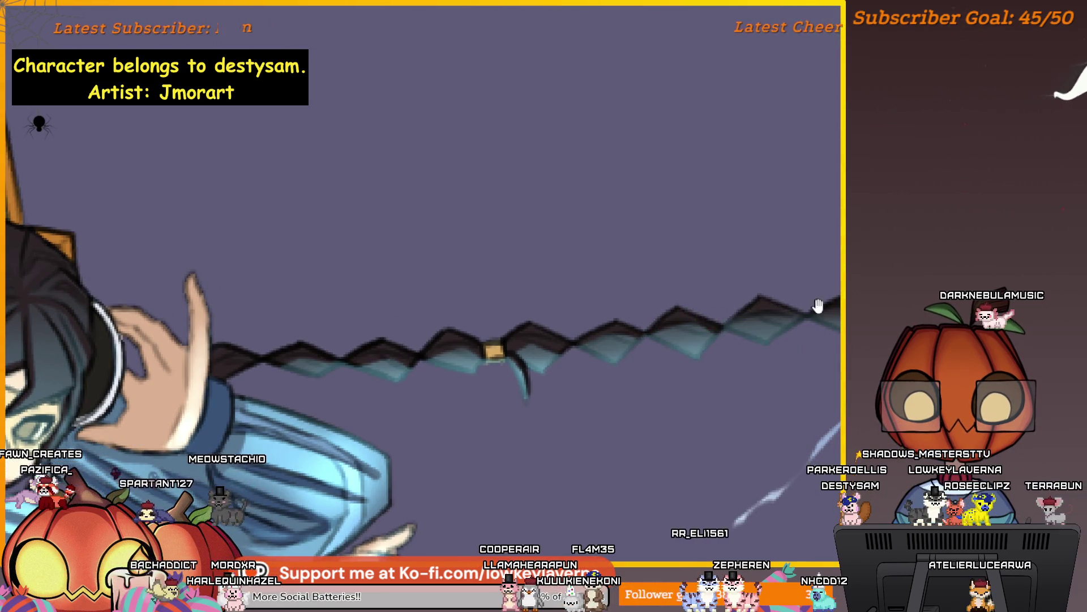
{"action": "scroll", "coordinate": [666, 329], "scroll_direction": "right", "scroll_amount": 2}
{"action": "scroll", "coordinate": [793, 313], "scroll_direction": "right", "scroll_amount": 3}
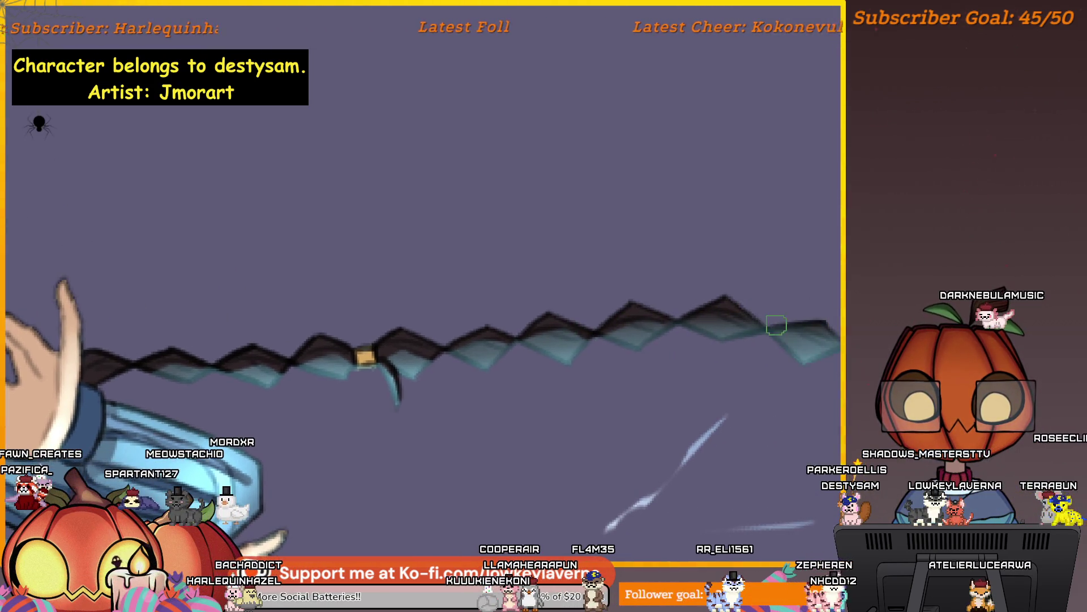
{"action": "scroll", "coordinate": [714, 307], "scroll_direction": "right", "scroll_amount": 3}
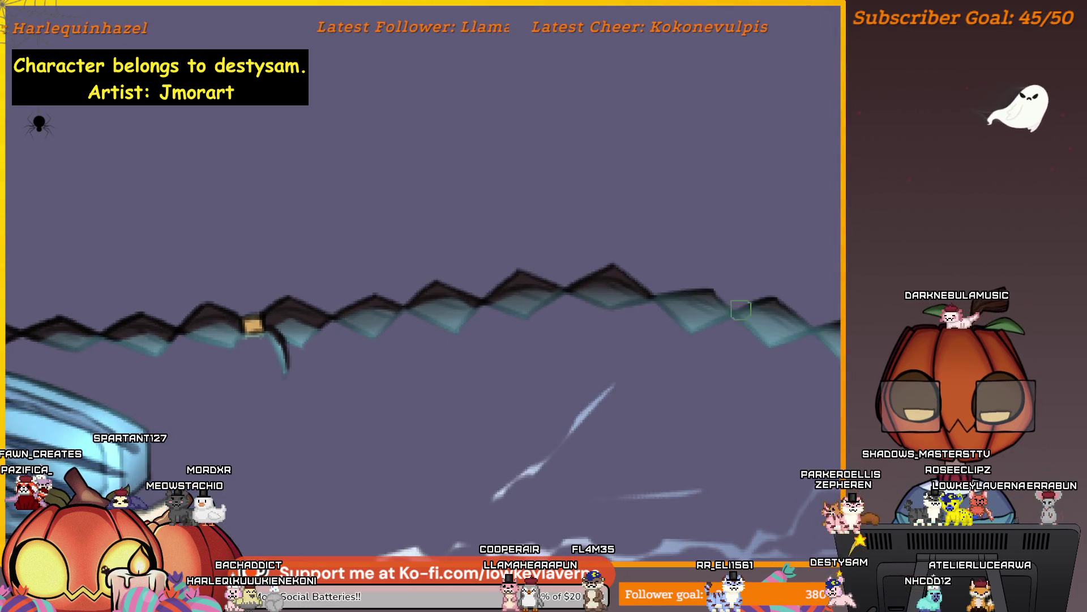
{"action": "scroll", "coordinate": [665, 298], "scroll_direction": "right", "scroll_amount": 3}
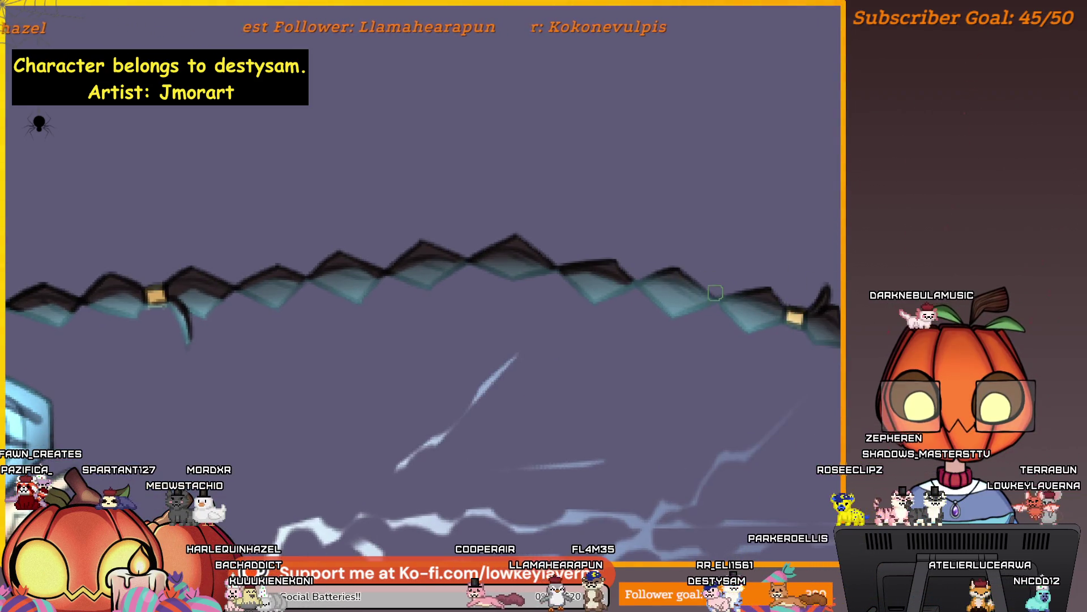
{"action": "scroll", "coordinate": [665, 275], "scroll_direction": "right", "scroll_amount": 3}
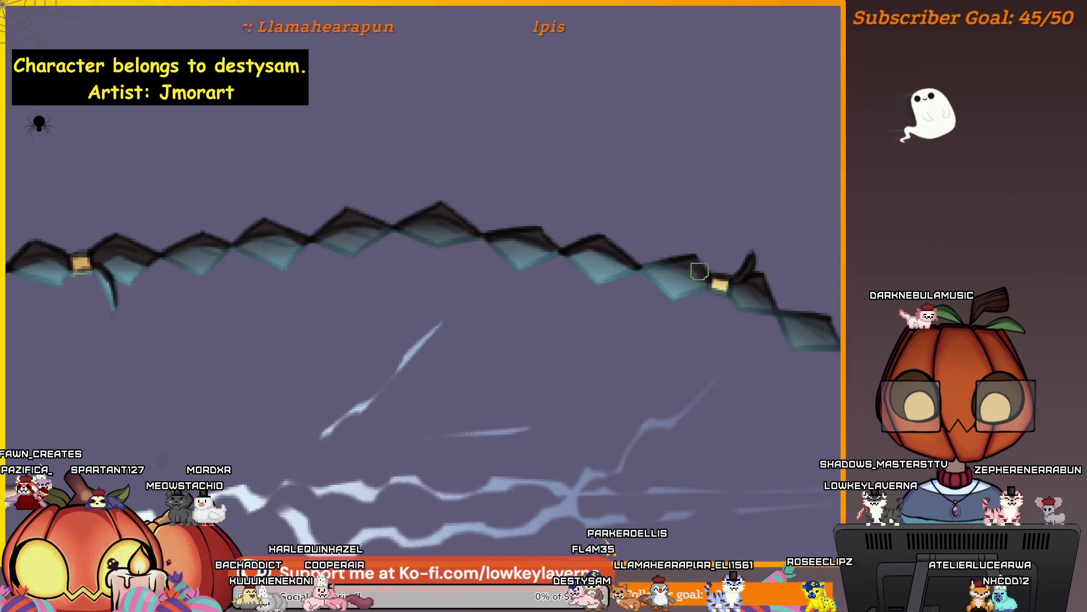
{"action": "scroll", "coordinate": [679, 248], "scroll_direction": "down", "scroll_amount": 3}
{"action": "scroll", "coordinate": [692, 251], "scroll_direction": "down", "scroll_amount": 2}
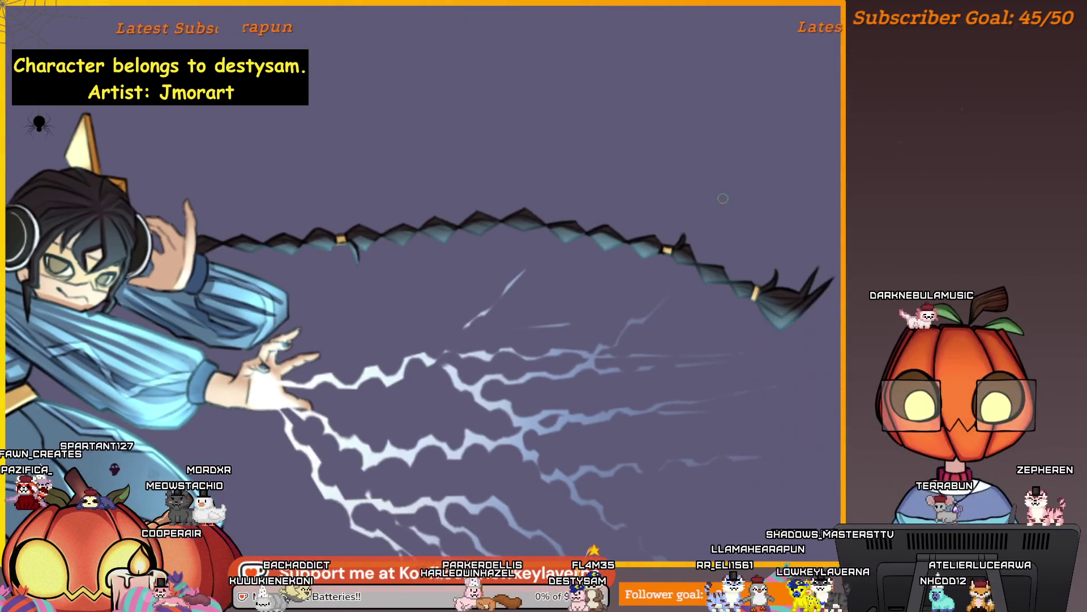
{"action": "scroll", "coordinate": [671, 235], "scroll_direction": "right", "scroll_amount": 1}
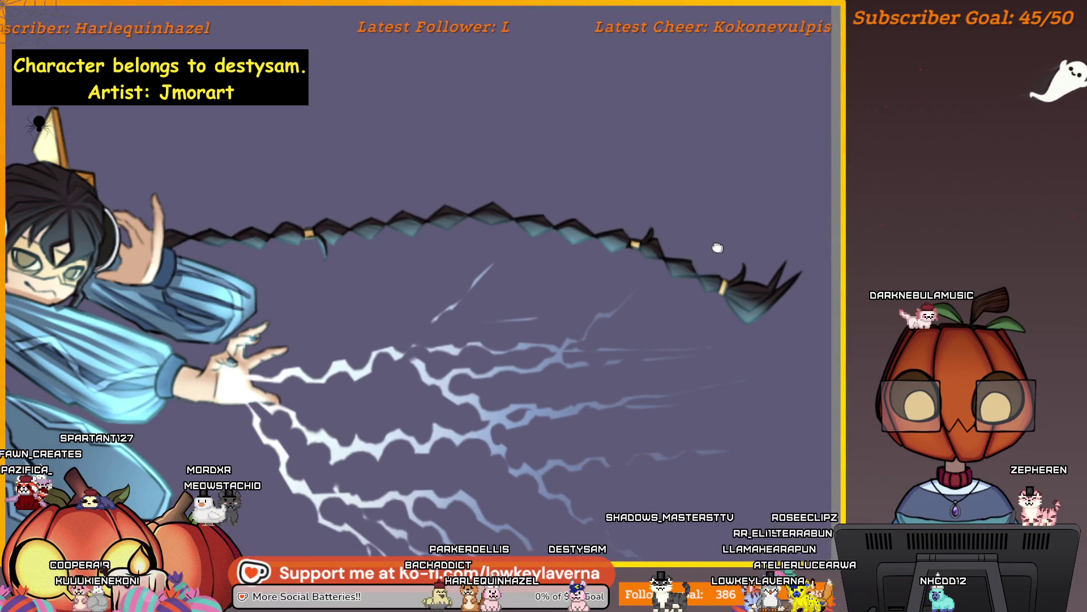
{"action": "scroll", "coordinate": [718, 247], "scroll_direction": "right", "scroll_amount": 1}
{"action": "scroll", "coordinate": [724, 205], "scroll_direction": "right", "scroll_amount": 1}
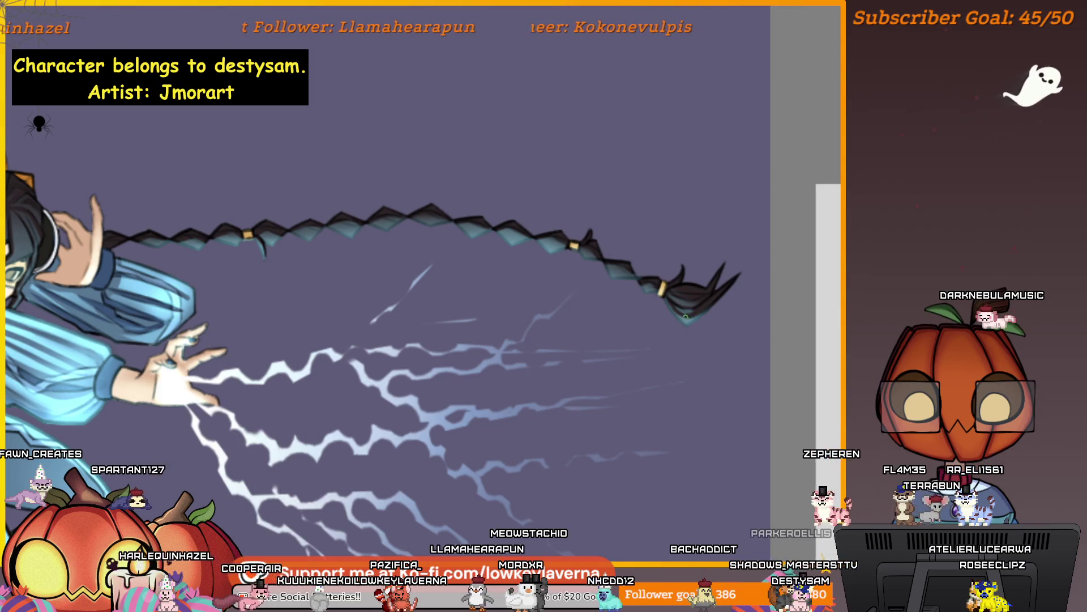
{"action": "scroll", "coordinate": [736, 273], "scroll_direction": "down", "scroll_amount": 3}
{"action": "scroll", "coordinate": [712, 376], "scroll_direction": "up", "scroll_amount": 1}
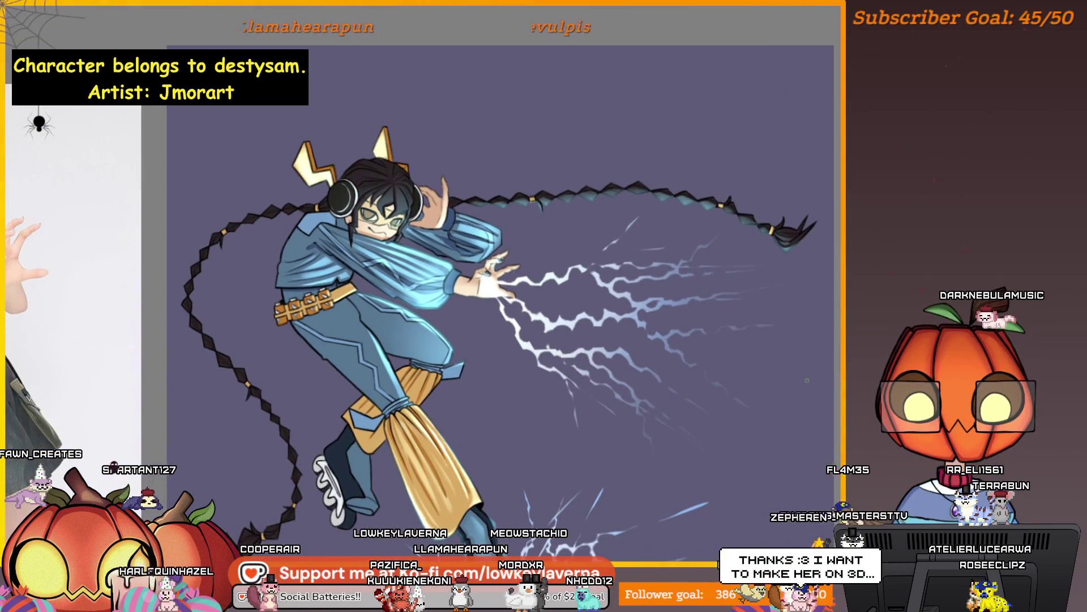
{"action": "scroll", "coordinate": [499, 302], "scroll_direction": "down", "scroll_amount": 2}
{"action": "scroll", "coordinate": [479, 289], "scroll_direction": "up", "scroll_amount": 2}
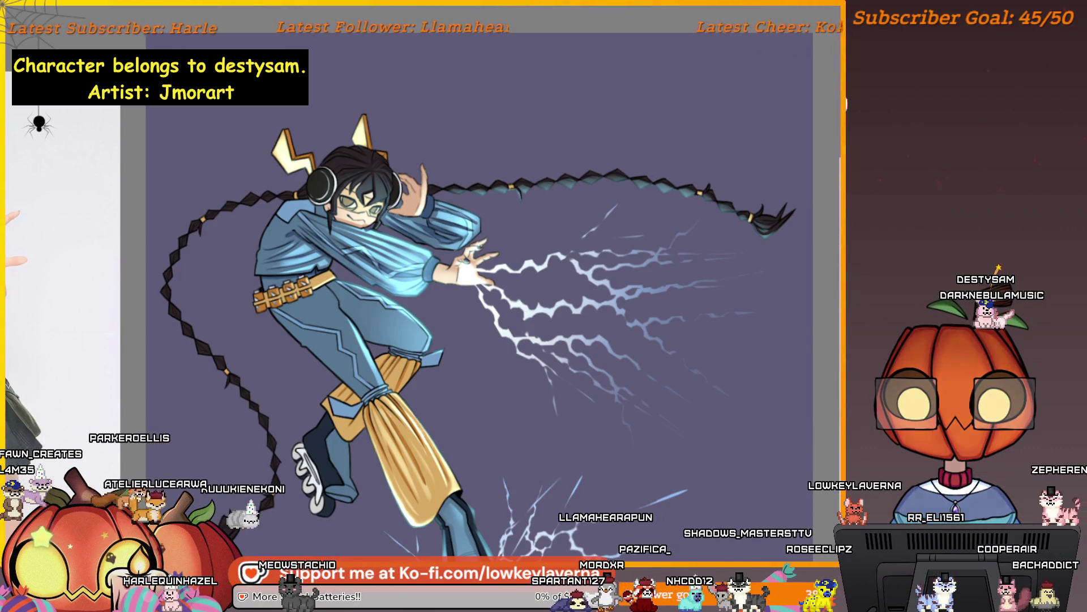
{"action": "left_click_drag", "start_coordinate": [562, 393], "coordinate": [739, 358]}
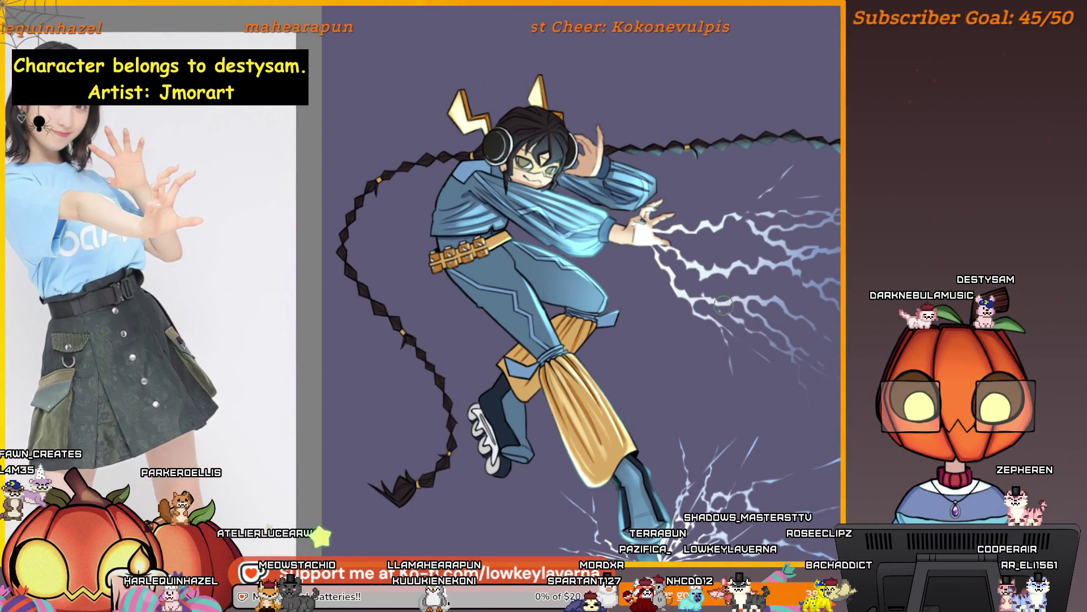
Step: Draw a dark line along the sleeve above the outstretched hand, checking it against the whole figure
{"action": "left_click_drag", "start_coordinate": [585, 264], "coordinate": [752, 281]}
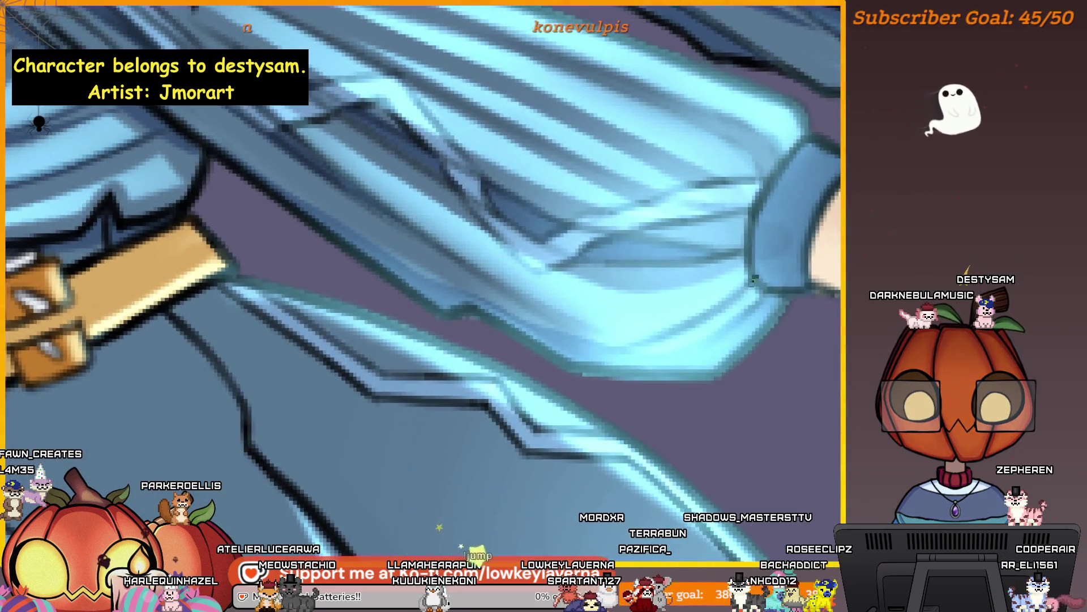
{"action": "left_click_drag", "start_coordinate": [728, 301], "coordinate": [648, 349]}
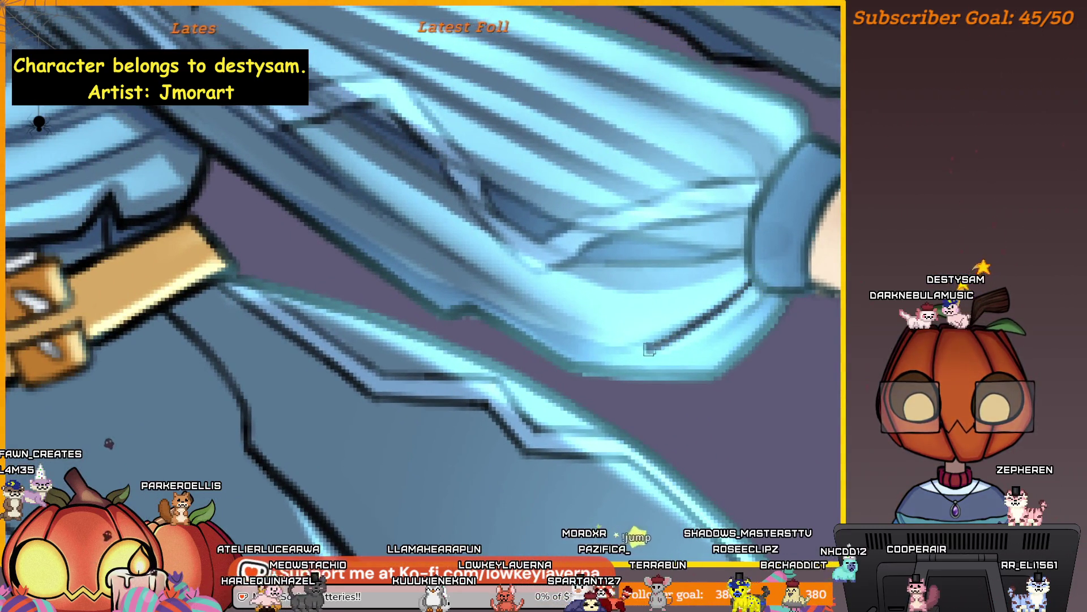
{"action": "key", "text": "ctrl+0"}
{"action": "mouse_move", "coordinate": [756, 336]}
{"action": "left_mouse_down"}
{"action": "mouse_move", "coordinate": [698, 334]}
{"action": "mouse_move", "coordinate": [644, 310]}
{"action": "left_mouse_up"}
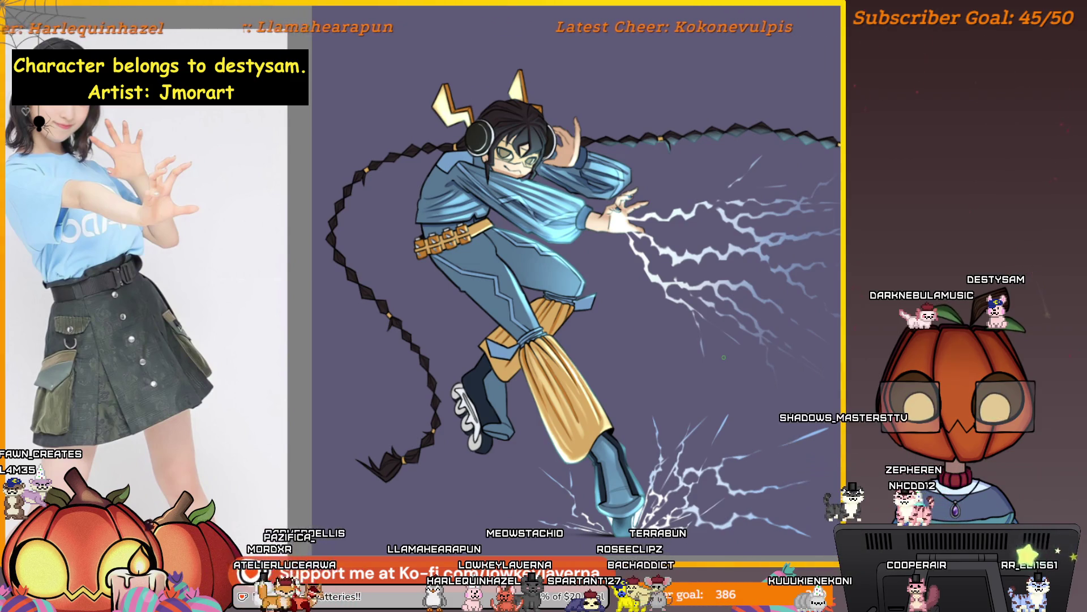
Step: Paint the left edge of the sleeve cuff a darker blue
{"action": "key", "text": "ctrl+1"}
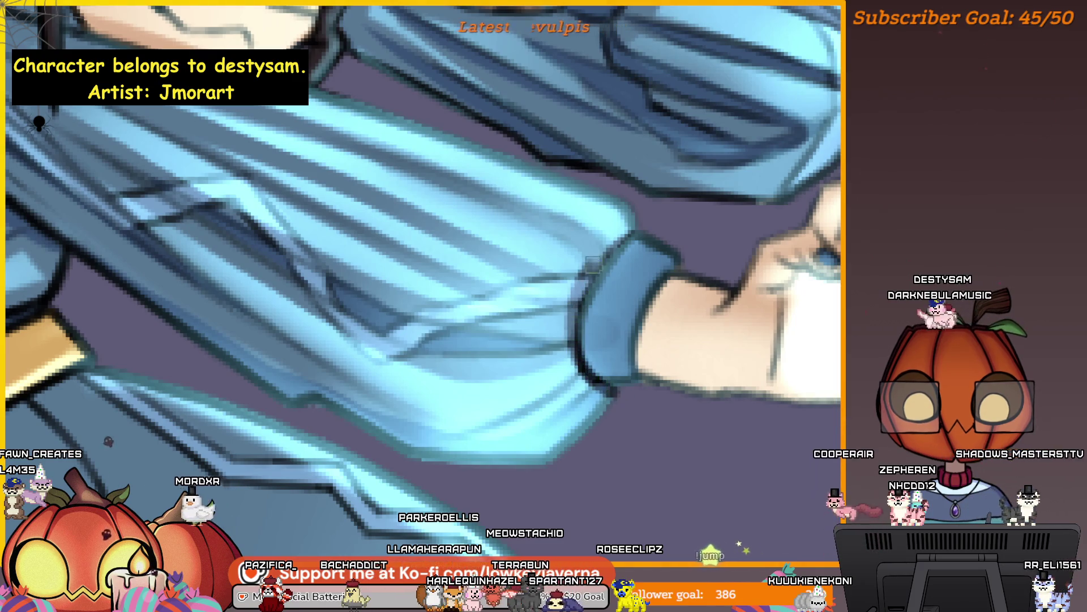
{"action": "left_click_drag", "start_coordinate": [672, 227], "coordinate": [655, 224]}
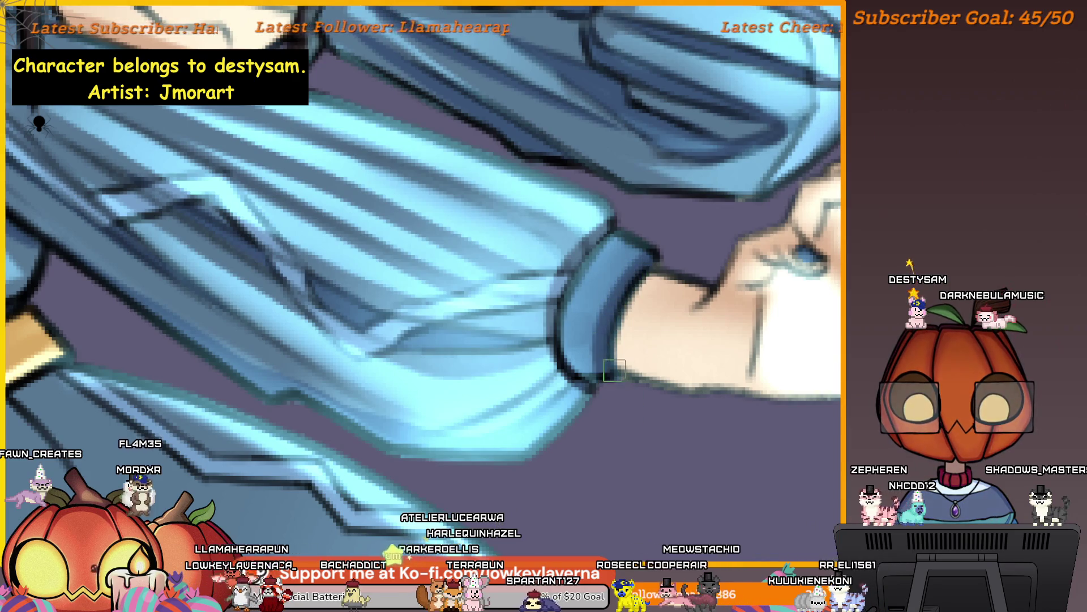
{"action": "left_click_drag", "start_coordinate": [594, 379], "coordinate": [654, 246]}
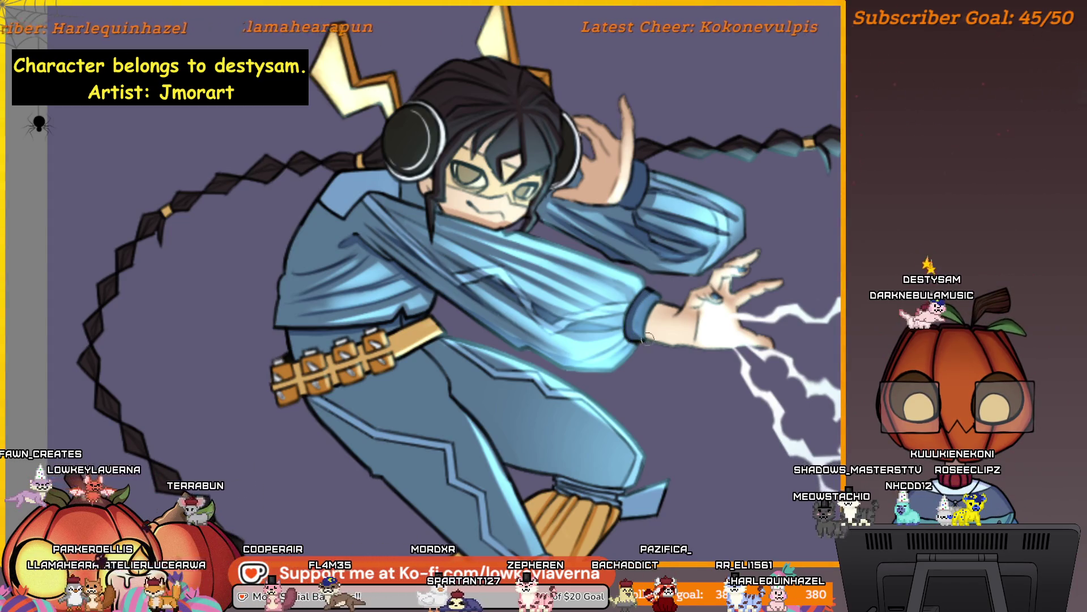
{"action": "scroll", "coordinate": [662, 310], "scroll_direction": "up", "scroll_amount": 3}
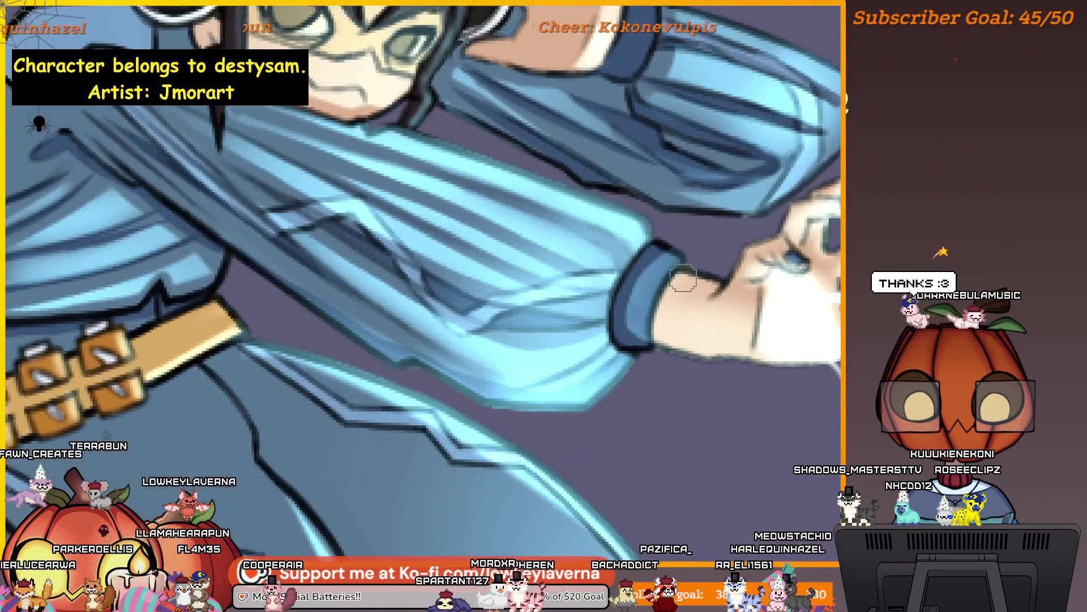
{"action": "scroll", "coordinate": [680, 227], "scroll_direction": "down", "scroll_amount": 2}
{"action": "scroll", "coordinate": [679, 227], "scroll_direction": "down", "scroll_amount": 2}
{"action": "scroll", "coordinate": [671, 280], "scroll_direction": "down", "scroll_amount": 1}
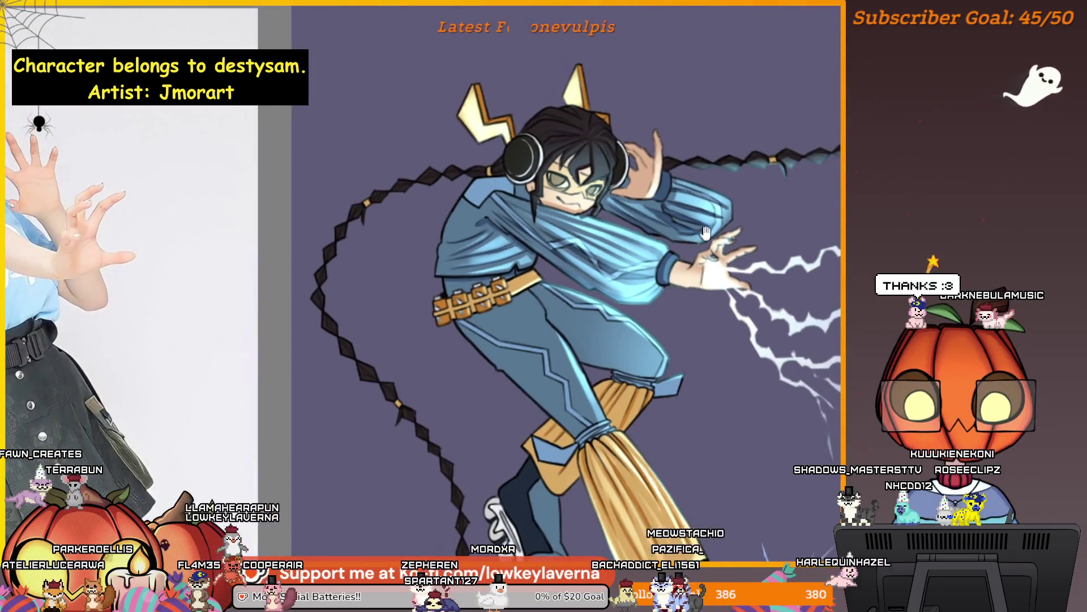
{"action": "scroll", "coordinate": [669, 298], "scroll_direction": "down", "scroll_amount": 1}
{"action": "scroll", "coordinate": [669, 297], "scroll_direction": "down", "scroll_amount": 1}
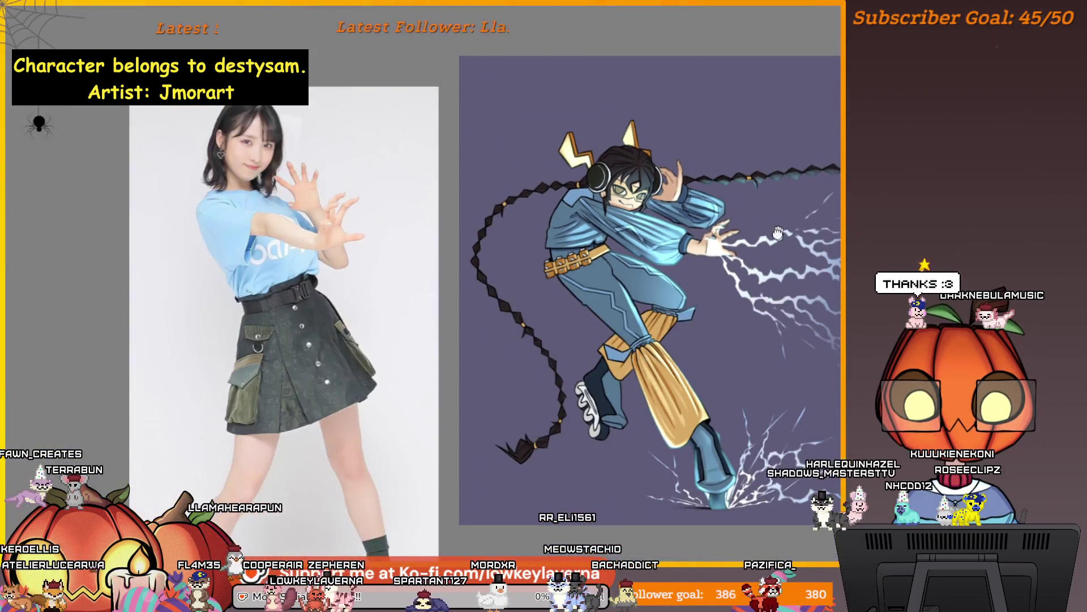
{"action": "scroll", "coordinate": [769, 243], "scroll_direction": "down", "scroll_amount": 1}
{"action": "scroll", "coordinate": [767, 163], "scroll_direction": "up", "scroll_amount": 2}
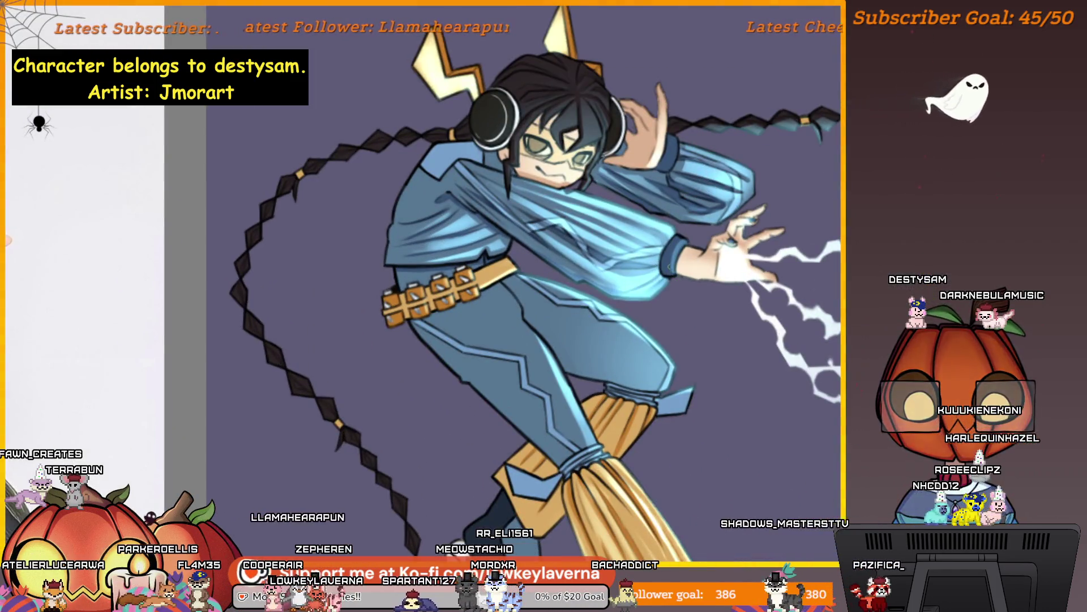
{"action": "scroll", "coordinate": [767, 163], "scroll_direction": "down", "scroll_amount": 1}
{"action": "scroll", "coordinate": [767, 163], "scroll_direction": "down", "scroll_amount": 1}
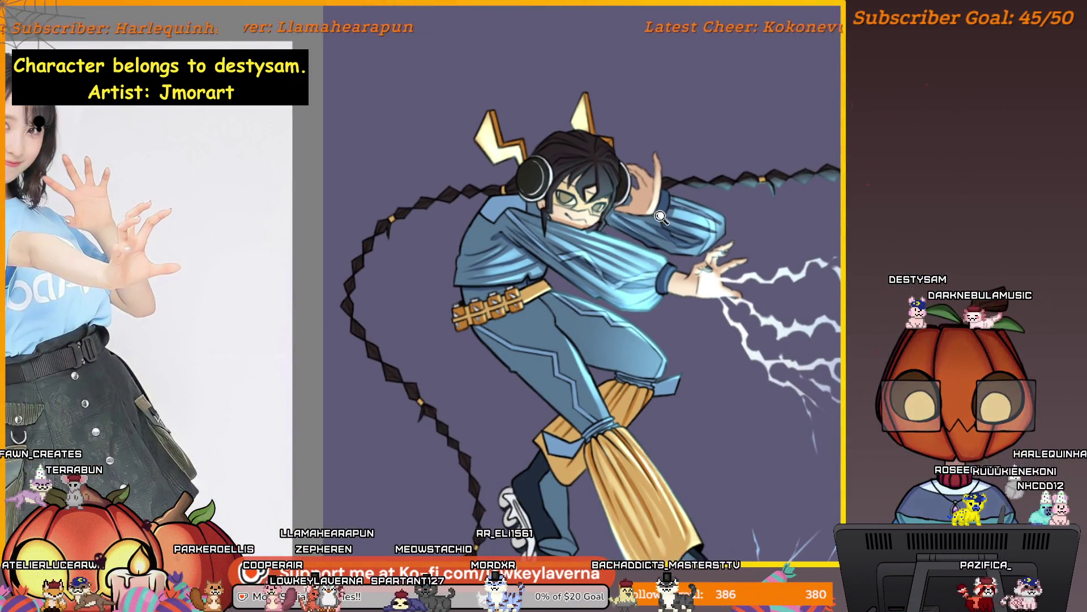
{"action": "scroll", "coordinate": [662, 217], "scroll_direction": "up", "scroll_amount": 2}
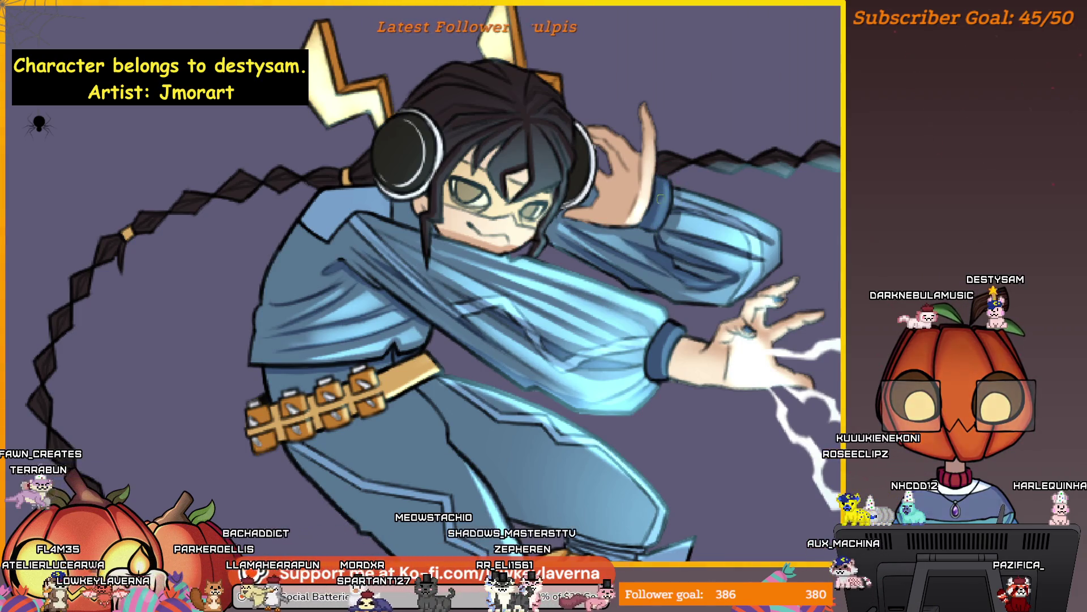
{"action": "scroll", "coordinate": [650, 223], "scroll_direction": "down", "scroll_amount": 2}
{"action": "scroll", "coordinate": [740, 287], "scroll_direction": "down", "scroll_amount": 1}
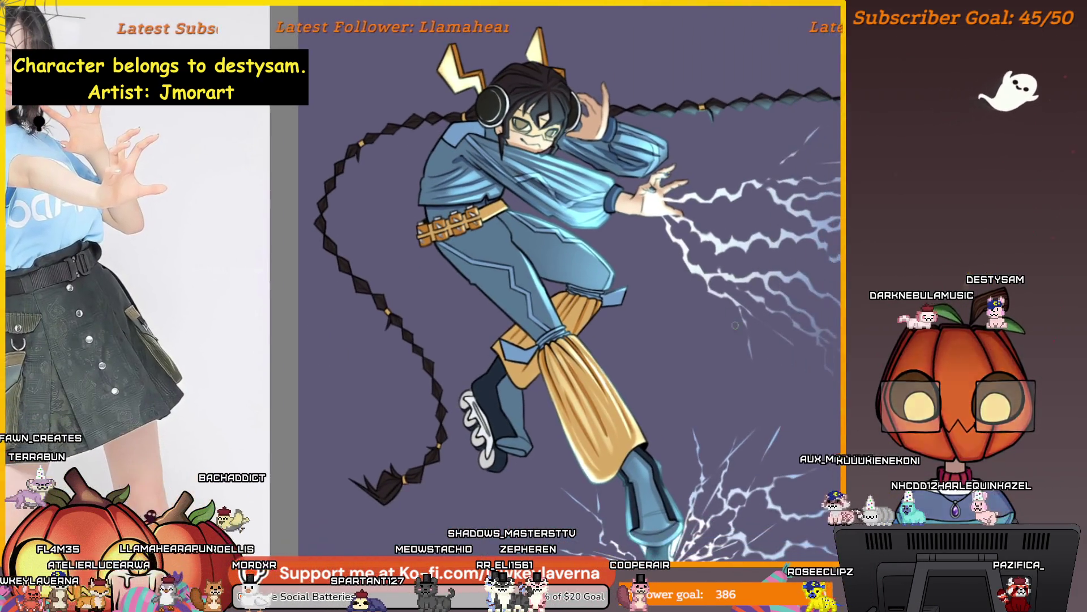
{"action": "scroll", "coordinate": [651, 220], "scroll_direction": "up", "scroll_amount": 1}
{"action": "scroll", "coordinate": [651, 220], "scroll_direction": "up", "scroll_amount": 1}
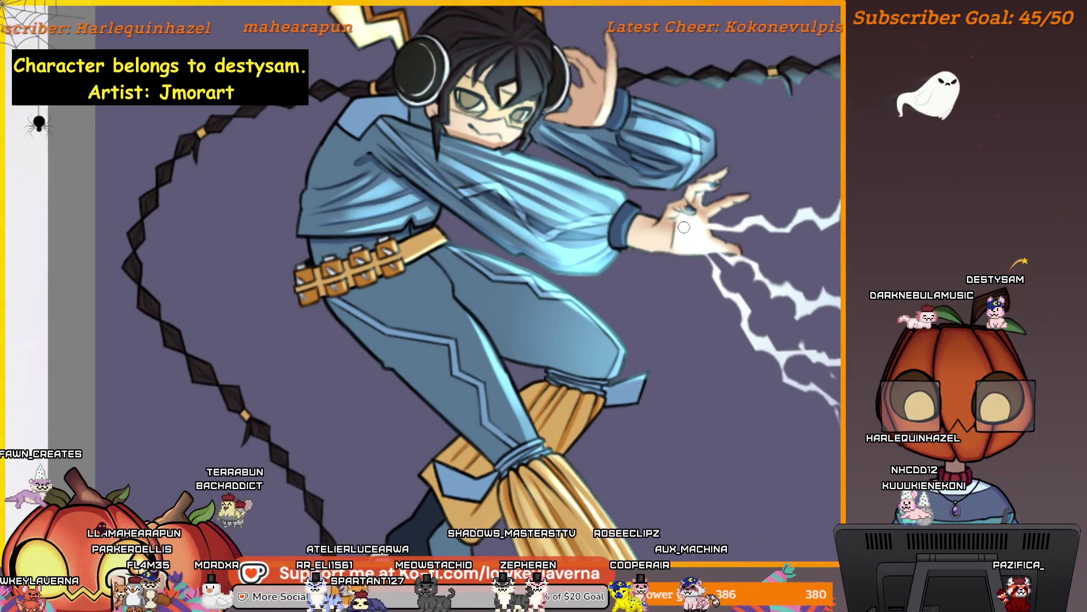
{"action": "scroll", "coordinate": [677, 198], "scroll_direction": "down", "scroll_amount": 1}
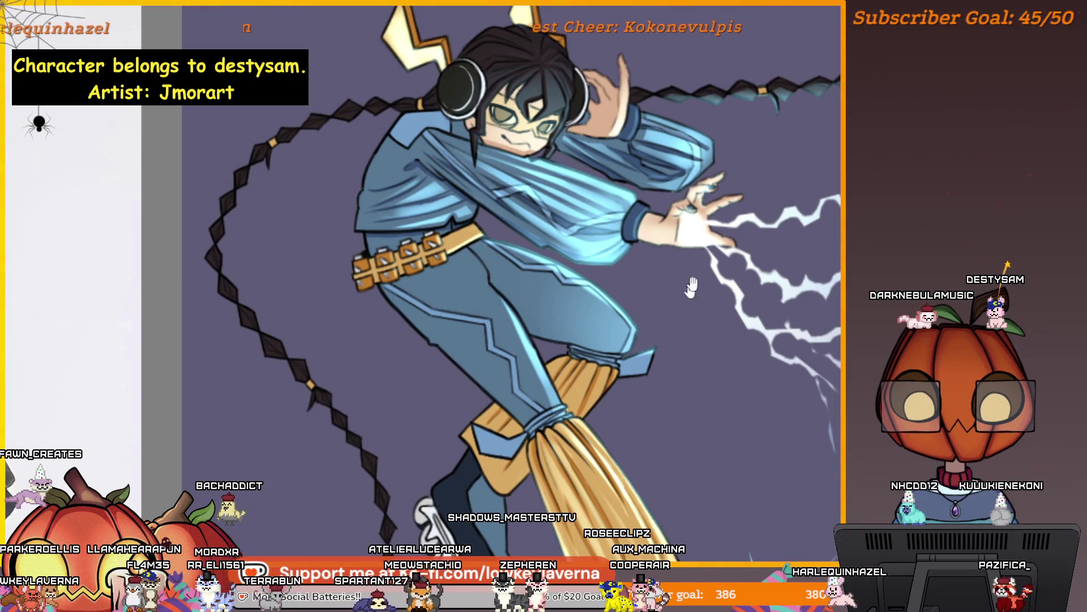
{"action": "scroll", "coordinate": [691, 286], "scroll_direction": "down", "scroll_amount": 1}
{"action": "scroll", "coordinate": [671, 195], "scroll_direction": "up", "scroll_amount": 1}
{"action": "scroll", "coordinate": [651, 109], "scroll_direction": "up", "scroll_amount": 2}
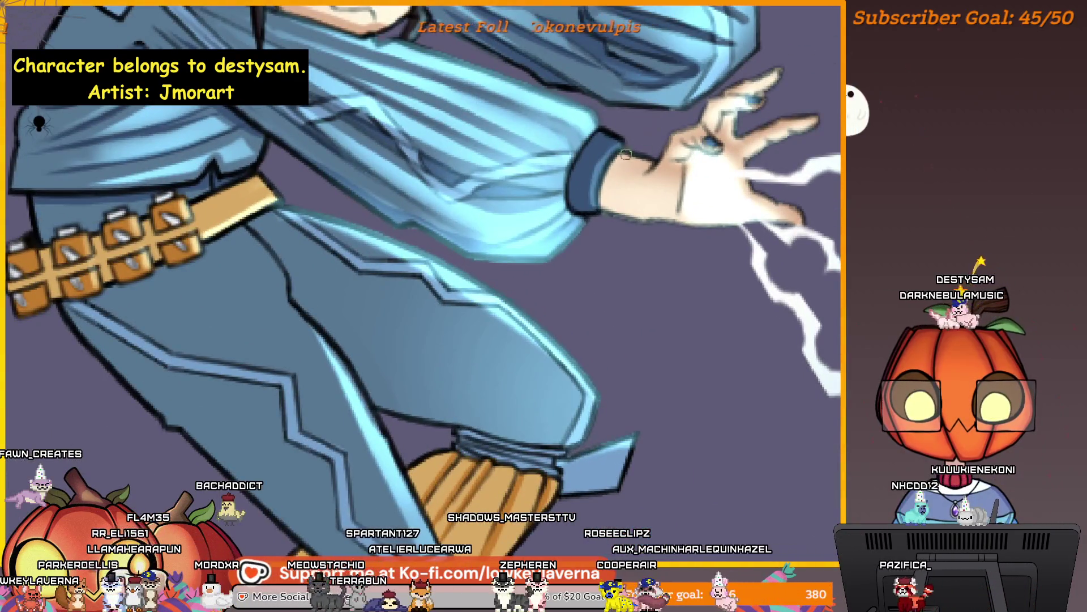
Step: Frame the arm and face close-up, then mirror the canvas so the character faces left
{"action": "left_click_drag", "start_coordinate": [627, 153], "coordinate": [665, 220]}
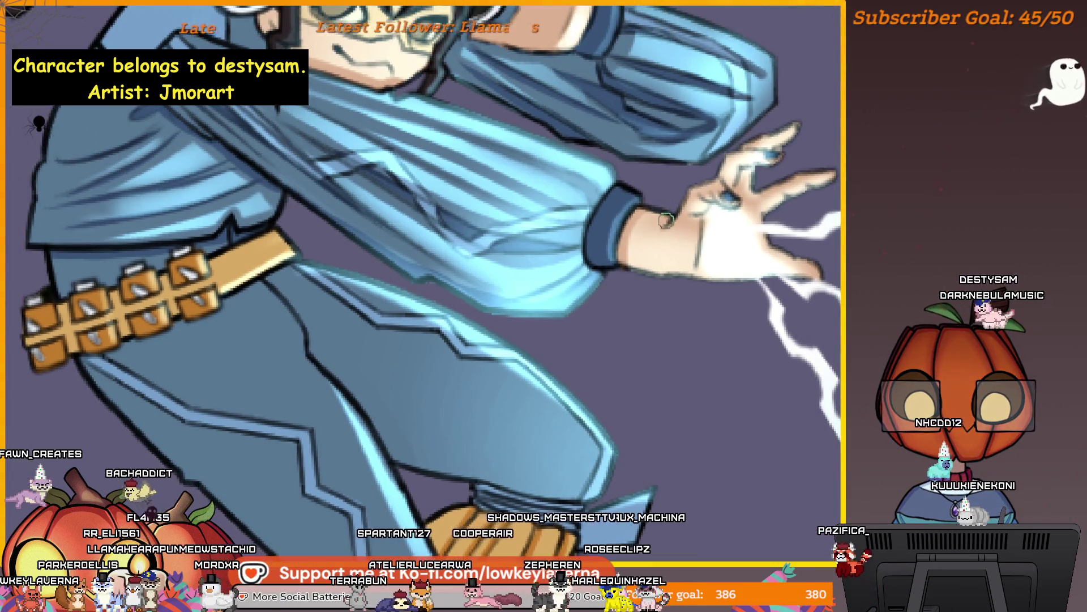
{"action": "left_click_drag", "start_coordinate": [675, 284], "coordinate": [709, 310]}
{"action": "scroll", "coordinate": [714, 310], "scroll_direction": "down", "scroll_amount": 2}
{"action": "scroll", "coordinate": [753, 318], "scroll_direction": "down", "scroll_amount": 1}
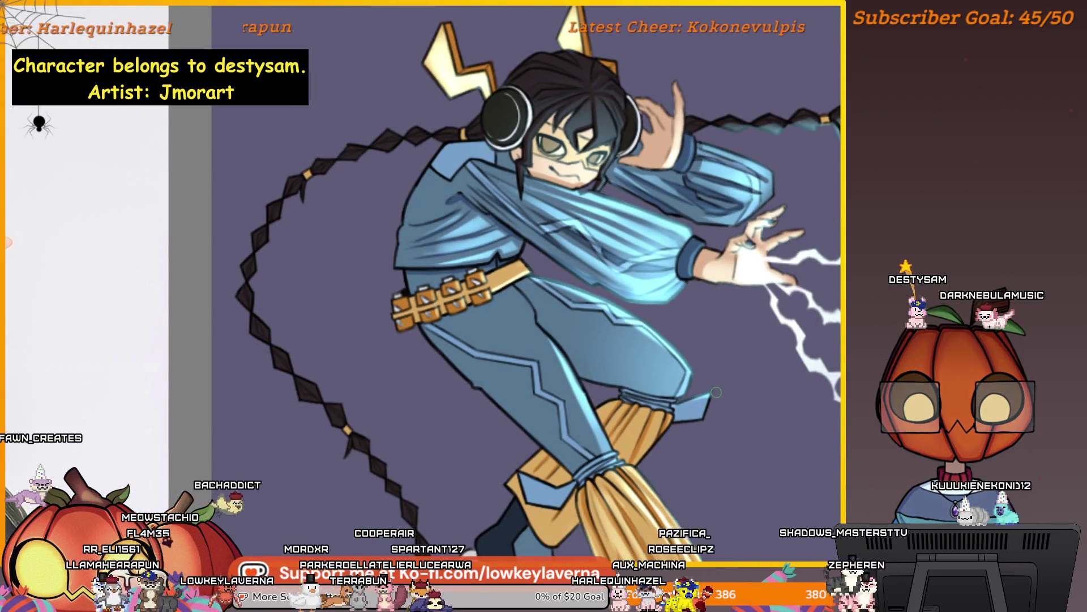
{"action": "key", "text": "m"}
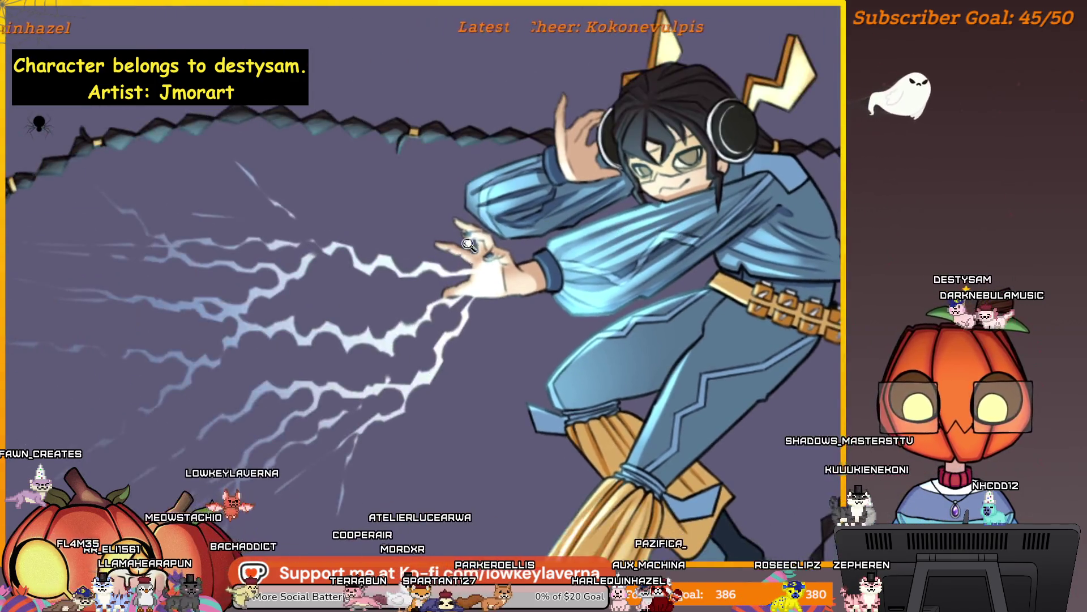
{"action": "scroll", "coordinate": [586, 200], "scroll_direction": "up", "scroll_amount": 3}
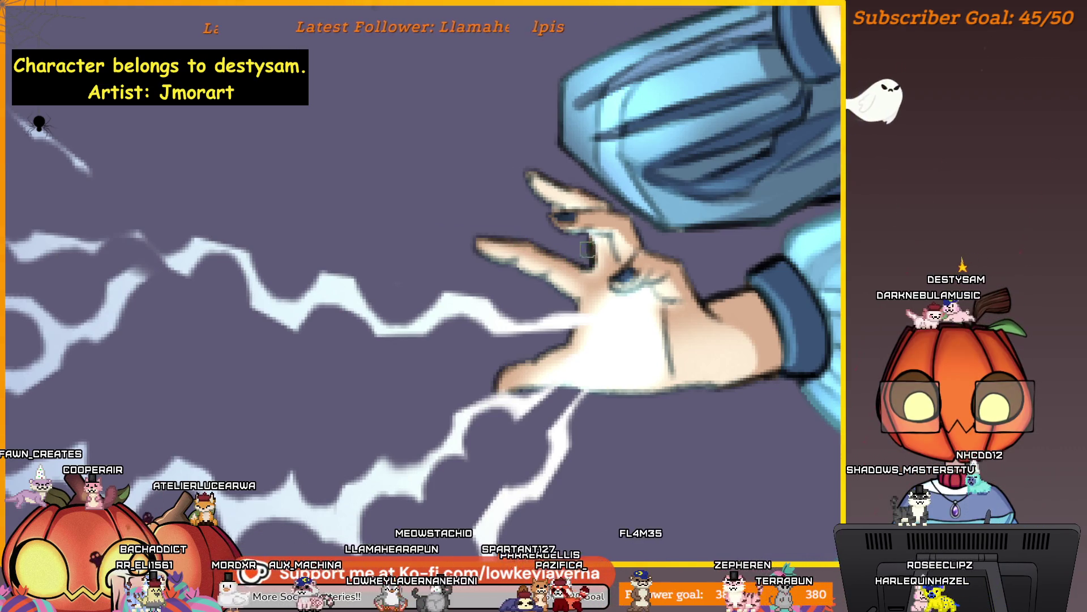
{"action": "mouse_move", "coordinate": [587, 246]}
{"action": "left_mouse_down"}
{"action": "mouse_move", "coordinate": [732, 262]}
{"action": "mouse_move", "coordinate": [669, 274]}
{"action": "left_mouse_up"}
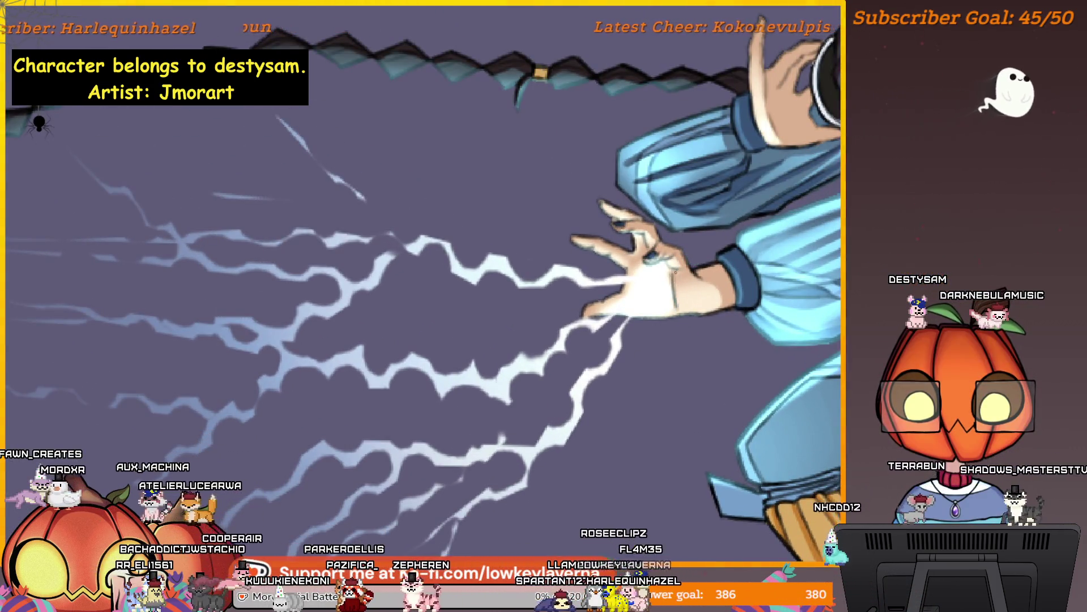
{"action": "left_click_drag", "start_coordinate": [697, 217], "coordinate": [672, 236]}
{"action": "left_click_drag", "start_coordinate": [664, 294], "coordinate": [665, 278]}
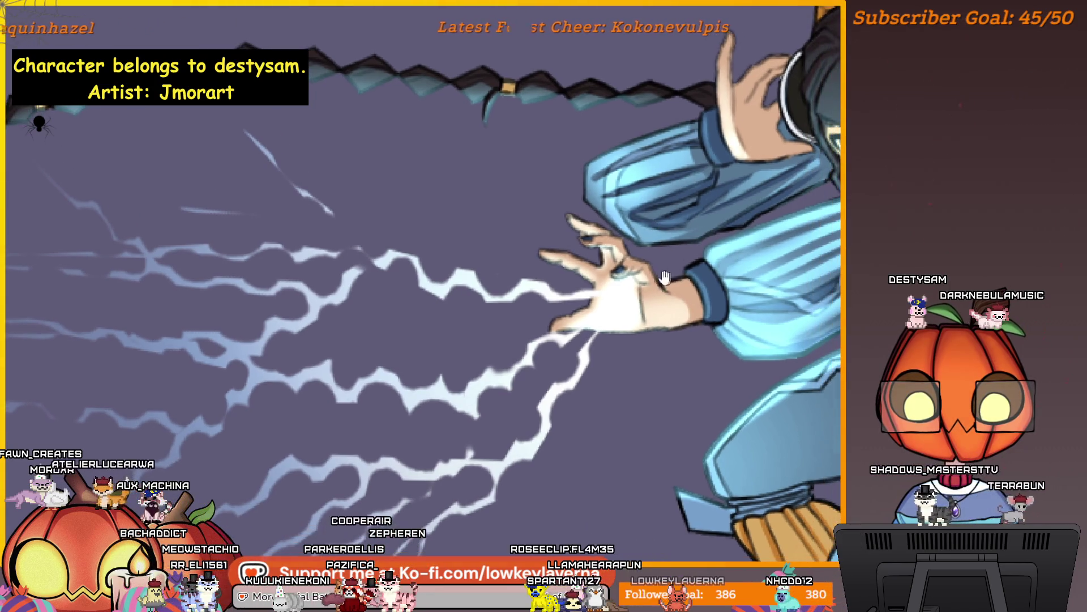
{"action": "scroll", "coordinate": [678, 277], "scroll_direction": "down", "scroll_amount": 2}
{"action": "scroll", "coordinate": [672, 272], "scroll_direction": "down", "scroll_amount": 2}
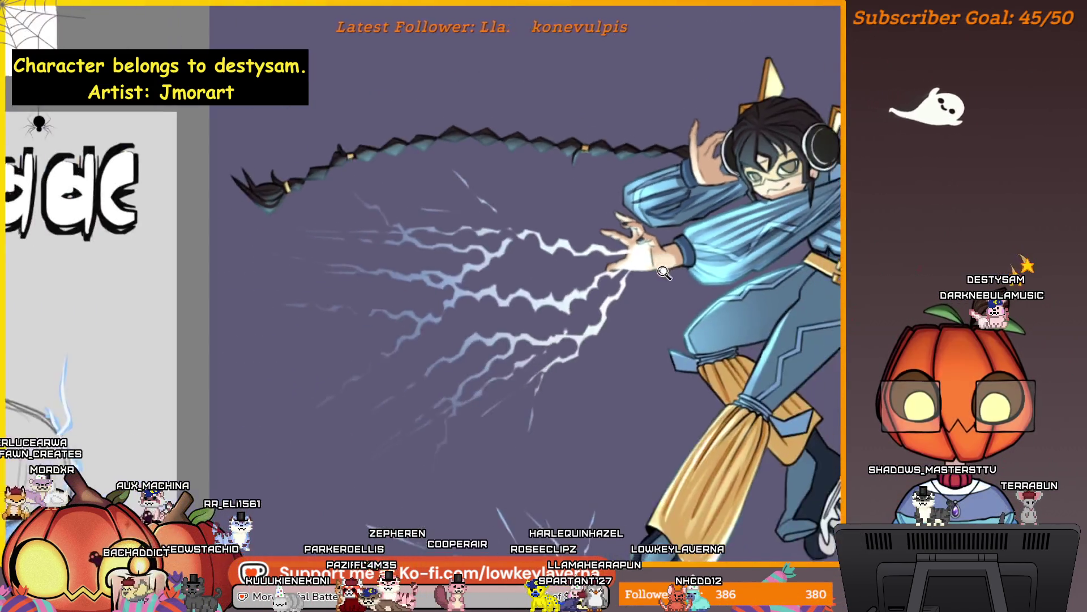
{"action": "scroll", "coordinate": [662, 264], "scroll_direction": "up", "scroll_amount": 2}
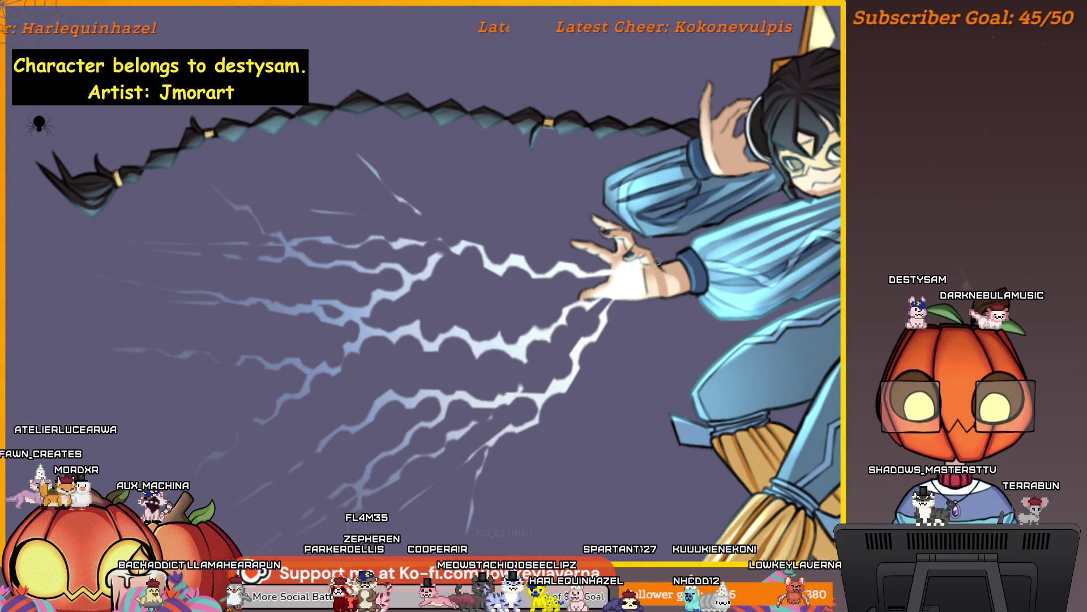
{"action": "scroll", "coordinate": [671, 253], "scroll_direction": "down", "scroll_amount": 2}
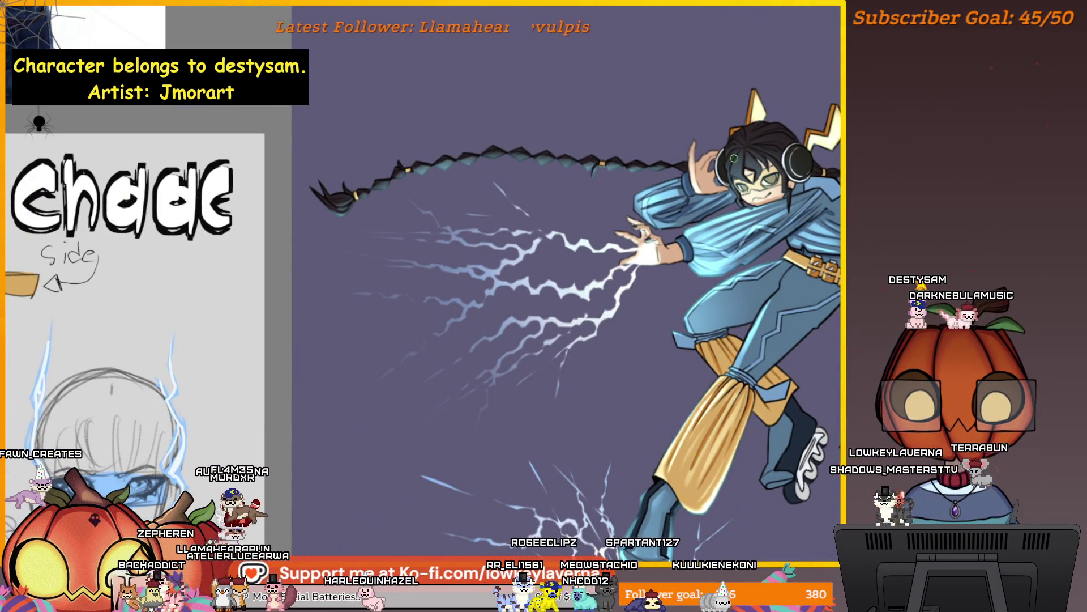
{"action": "scroll", "coordinate": [696, 173], "scroll_direction": "down", "scroll_amount": 2}
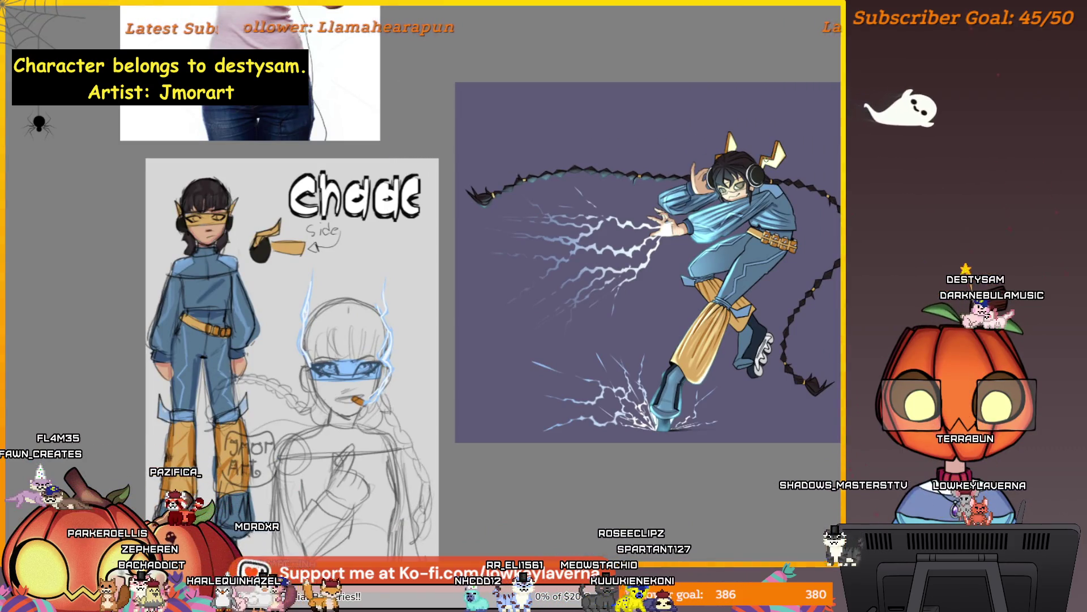
{"action": "scroll", "coordinate": [766, 321], "scroll_direction": "up", "scroll_amount": 1}
{"action": "scroll", "coordinate": [766, 322], "scroll_direction": "up", "scroll_amount": 1}
{"action": "scroll", "coordinate": [765, 323], "scroll_direction": "up", "scroll_amount": 1}
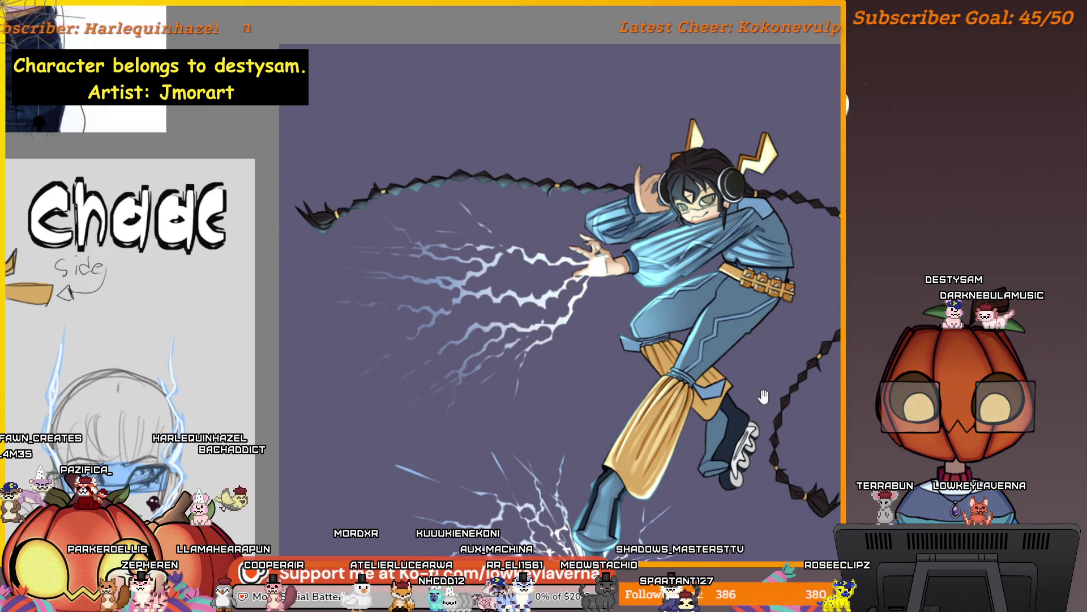
{"action": "scroll", "coordinate": [784, 374], "scroll_direction": "down", "scroll_amount": 2}
{"action": "left_click_drag", "start_coordinate": [812, 442], "coordinate": [806, 425]}
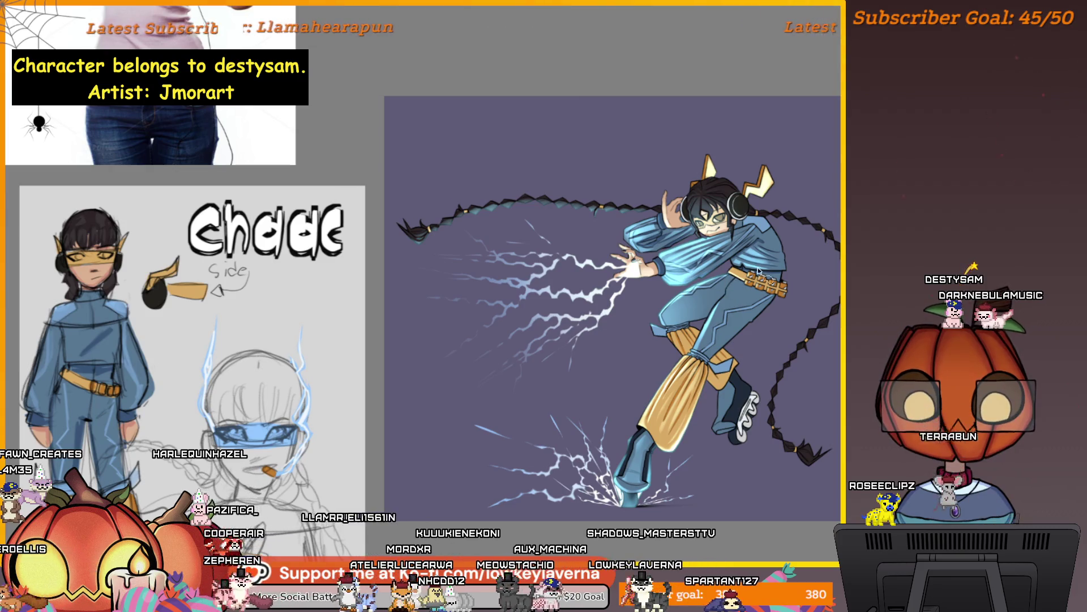
{"action": "scroll", "coordinate": [729, 285], "scroll_direction": "up", "scroll_amount": 2}
{"action": "scroll", "coordinate": [737, 261], "scroll_direction": "up", "scroll_amount": 2}
{"action": "scroll", "coordinate": [764, 273], "scroll_direction": "up", "scroll_amount": 2}
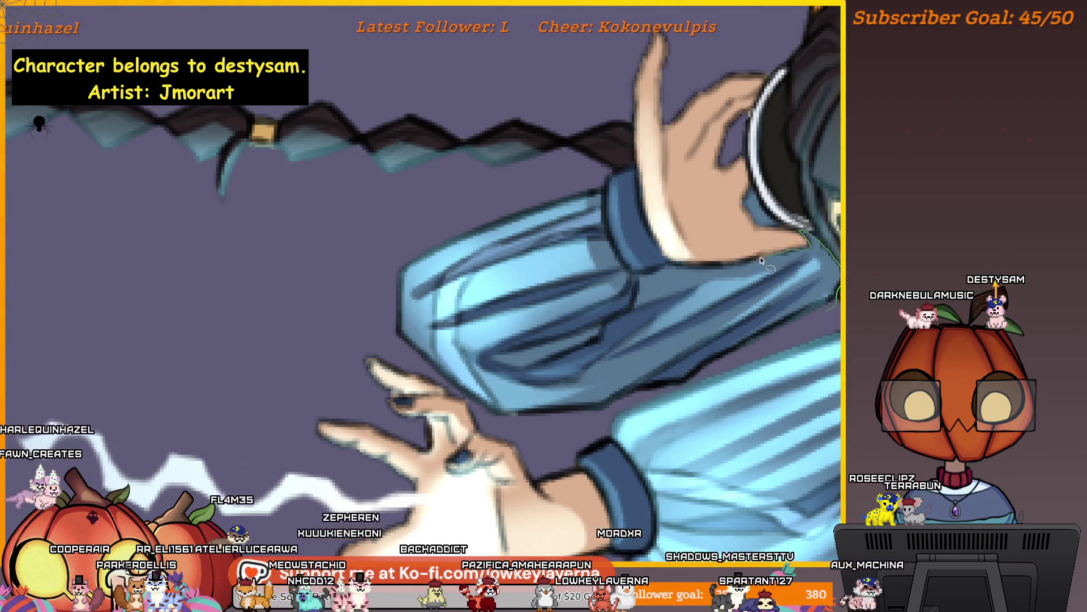
Step: Lasso the thigh fabric above the rope tie and paint it brown inside the selection
{"action": "mouse_move", "coordinate": [803, 235]}
{"action": "left_mouse_down"}
{"action": "mouse_move", "coordinate": [654, 275]}
{"action": "mouse_move", "coordinate": [598, 344]}
{"action": "left_mouse_up"}
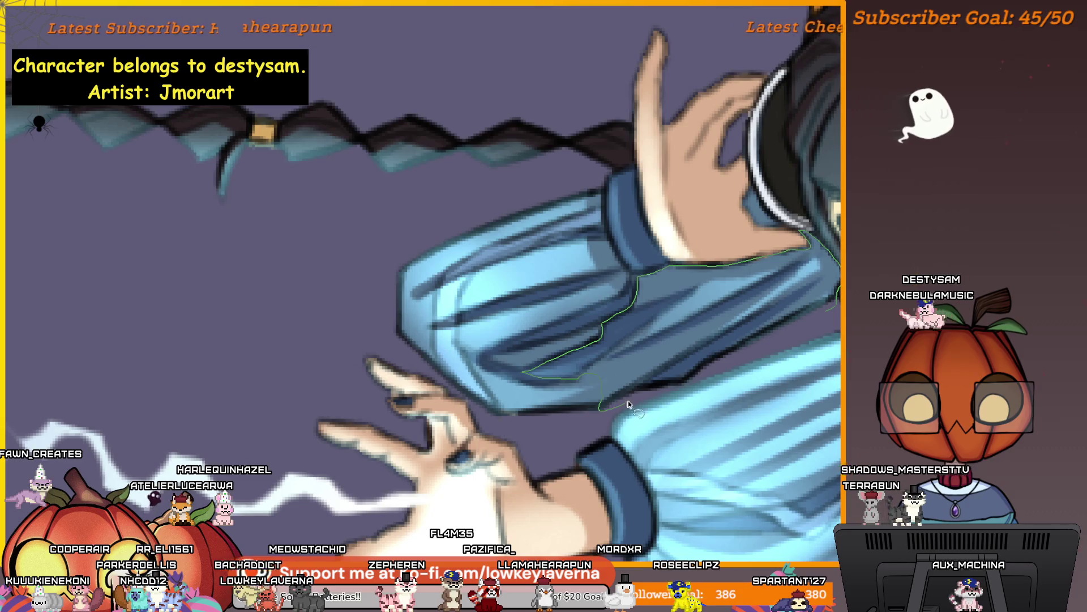
{"action": "left_click_drag", "start_coordinate": [787, 342], "coordinate": [803, 237]}
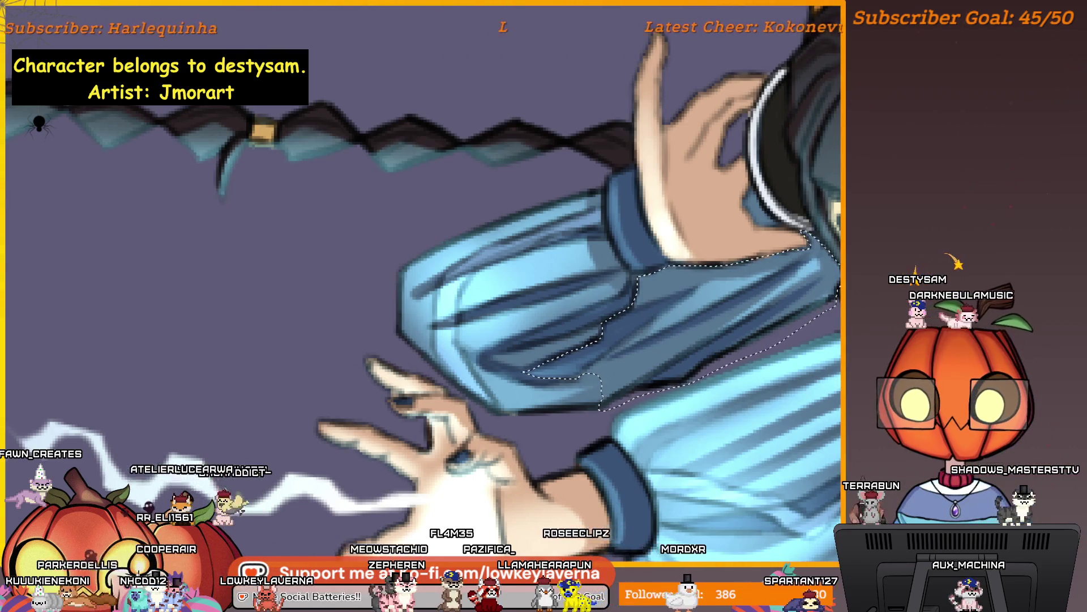
{"action": "key", "text": "ctrl+0"}
{"action": "scroll", "coordinate": [544, 306], "scroll_direction": "up", "scroll_amount": 2}
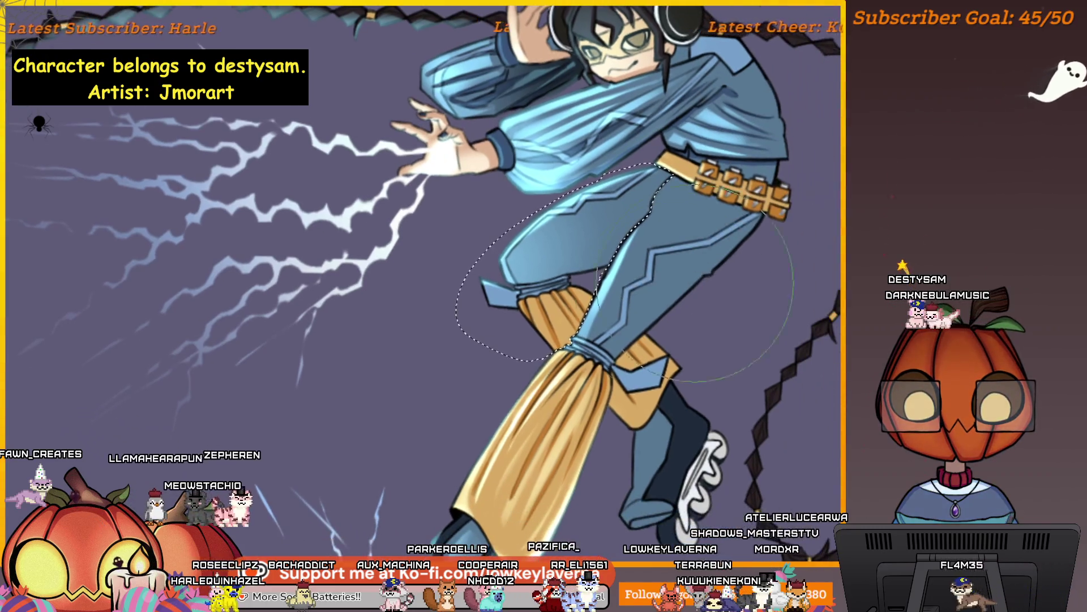
{"action": "left_click_drag", "start_coordinate": [717, 234], "coordinate": [722, 247]}
{"action": "scroll", "coordinate": [763, 241], "scroll_direction": "down", "scroll_amount": 1}
{"action": "scroll", "coordinate": [764, 241], "scroll_direction": "down", "scroll_amount": 1}
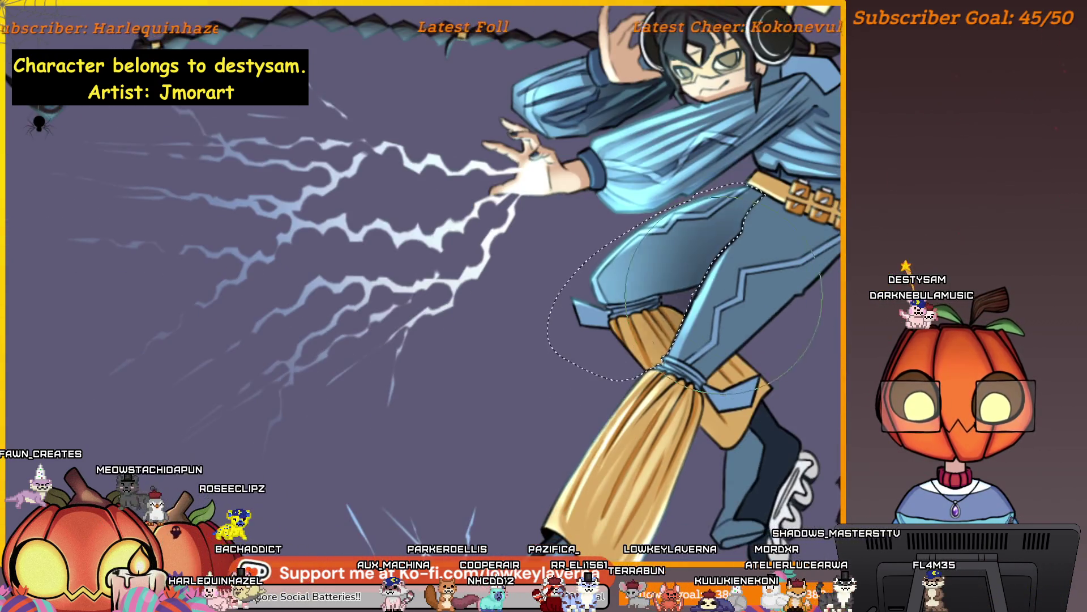
{"action": "scroll", "coordinate": [763, 241], "scroll_direction": "down", "scroll_amount": 1}
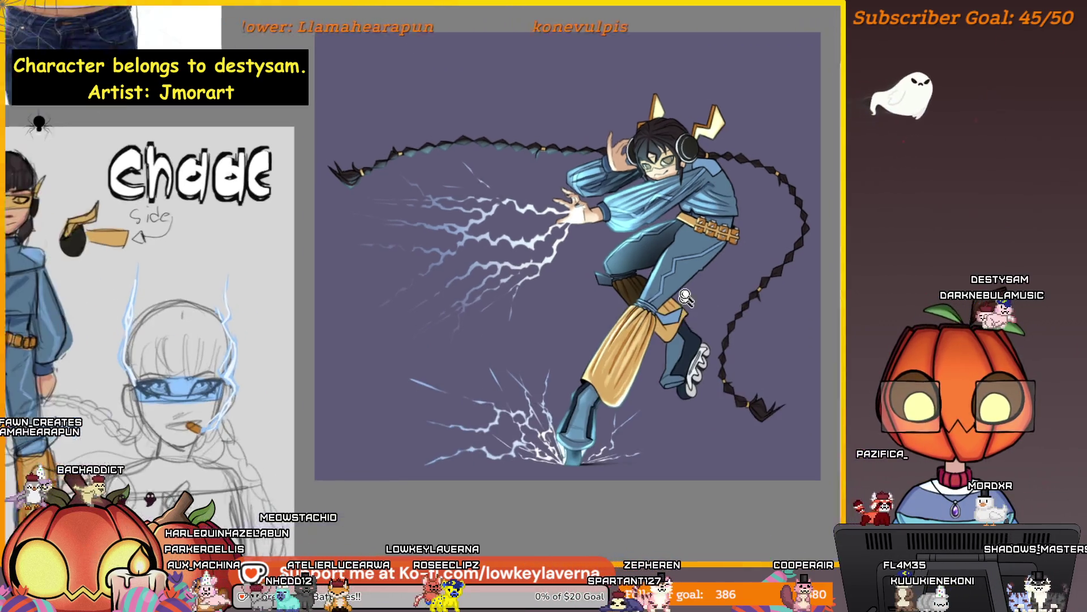
{"action": "scroll", "coordinate": [684, 298], "scroll_direction": "up", "scroll_amount": 5}
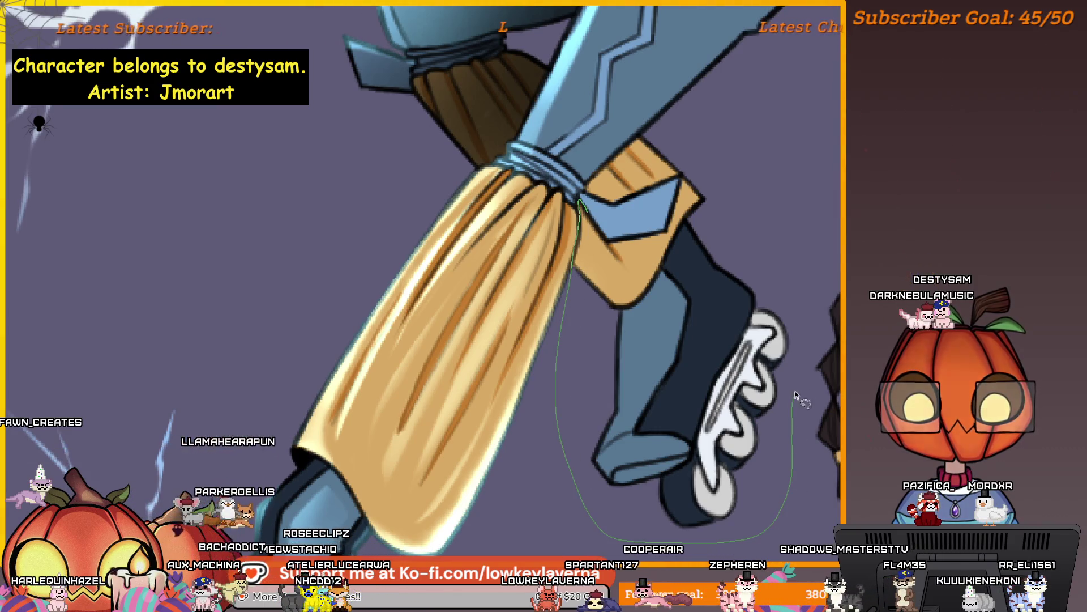
Step: Lasso the flap beside the skating leg and paint it brown to match the thigh fabric
{"action": "left_click_drag", "start_coordinate": [797, 397], "coordinate": [714, 175]}
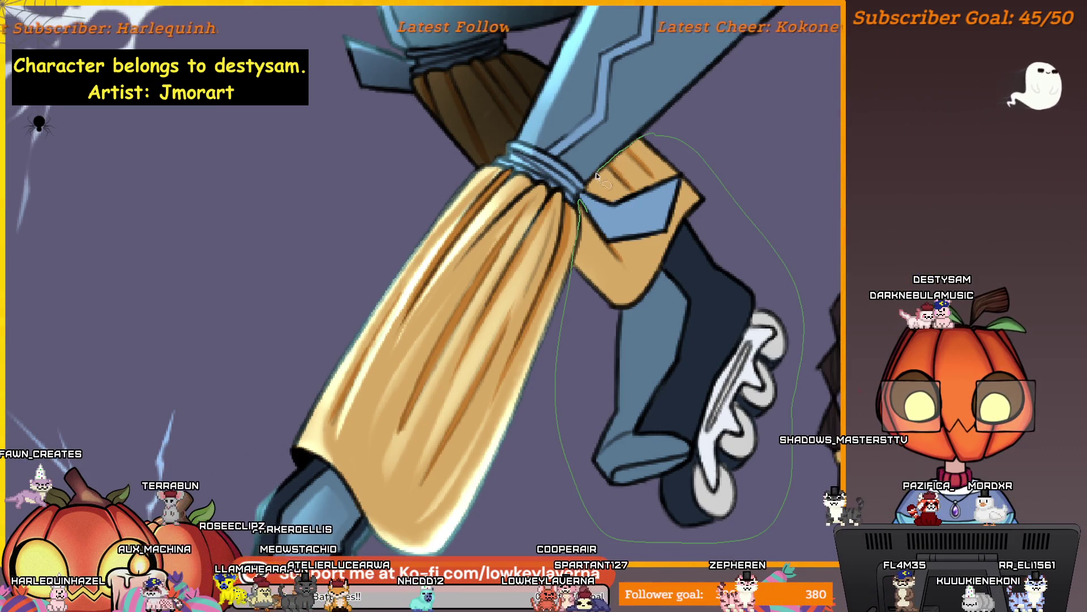
{"action": "left_click_drag", "start_coordinate": [595, 200], "coordinate": [607, 203]}
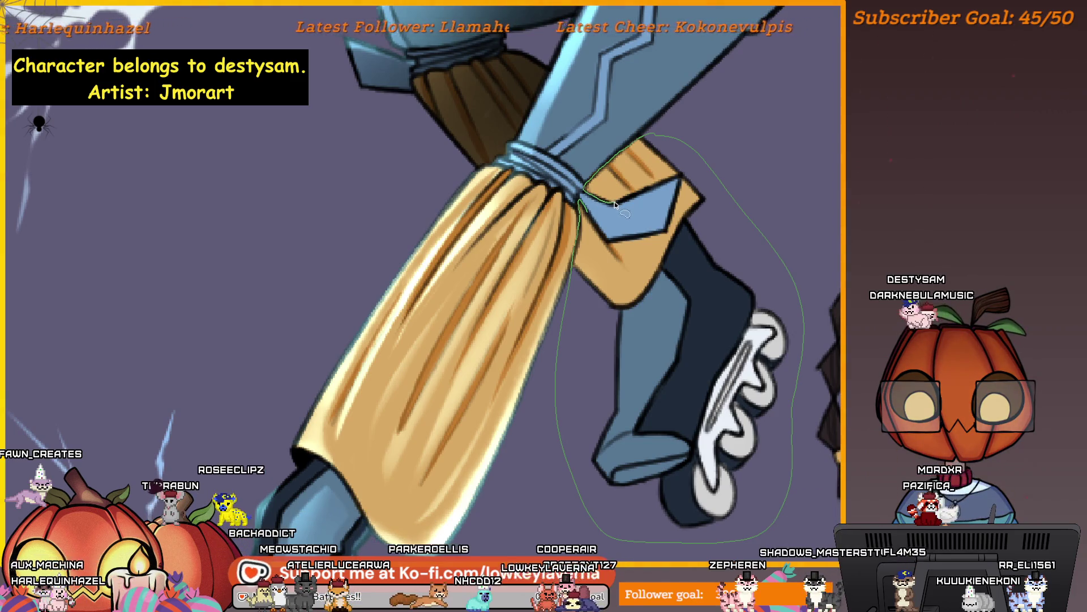
{"action": "left_click_drag", "start_coordinate": [672, 177], "coordinate": [606, 227]}
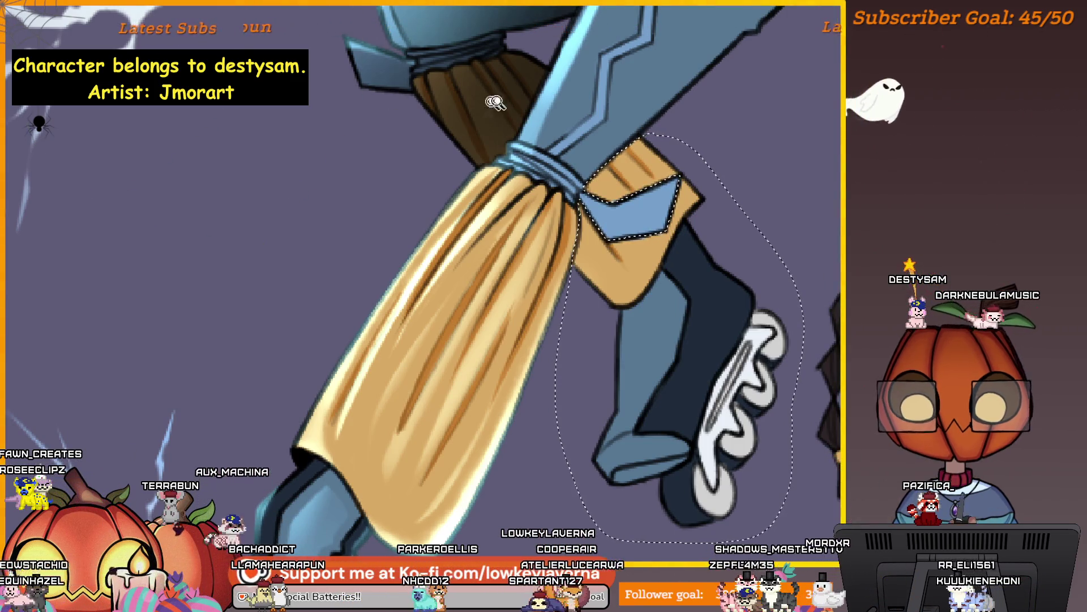
{"action": "scroll", "coordinate": [630, 134], "scroll_direction": "down", "scroll_amount": 3}
{"action": "scroll", "coordinate": [628, 134], "scroll_direction": "down", "scroll_amount": 3}
{"action": "scroll", "coordinate": [629, 135], "scroll_direction": "up", "scroll_amount": 1}
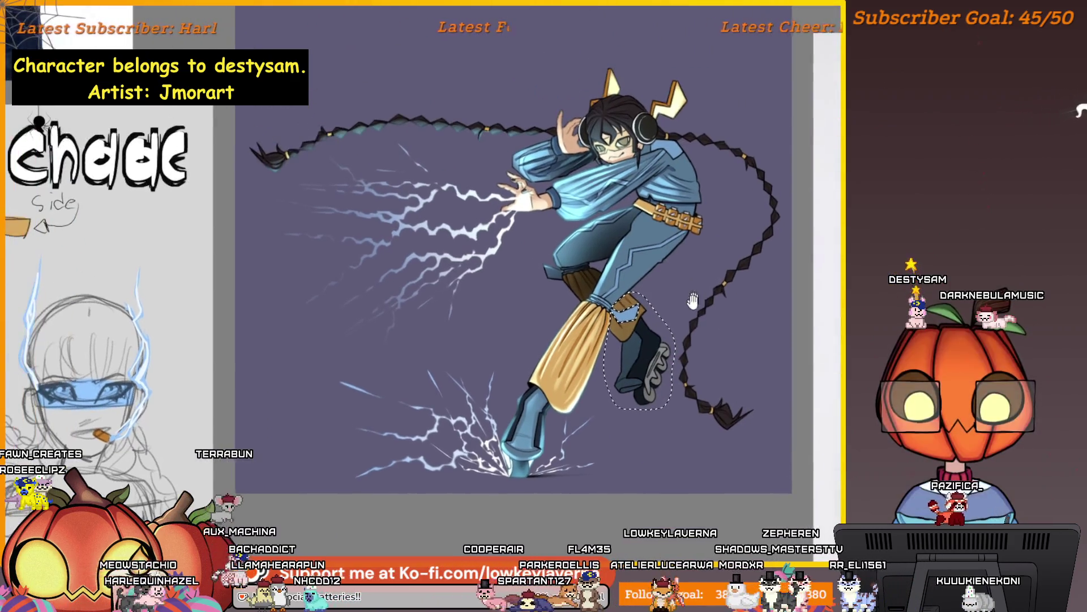
{"action": "scroll", "coordinate": [633, 391], "scroll_direction": "up", "scroll_amount": 1}
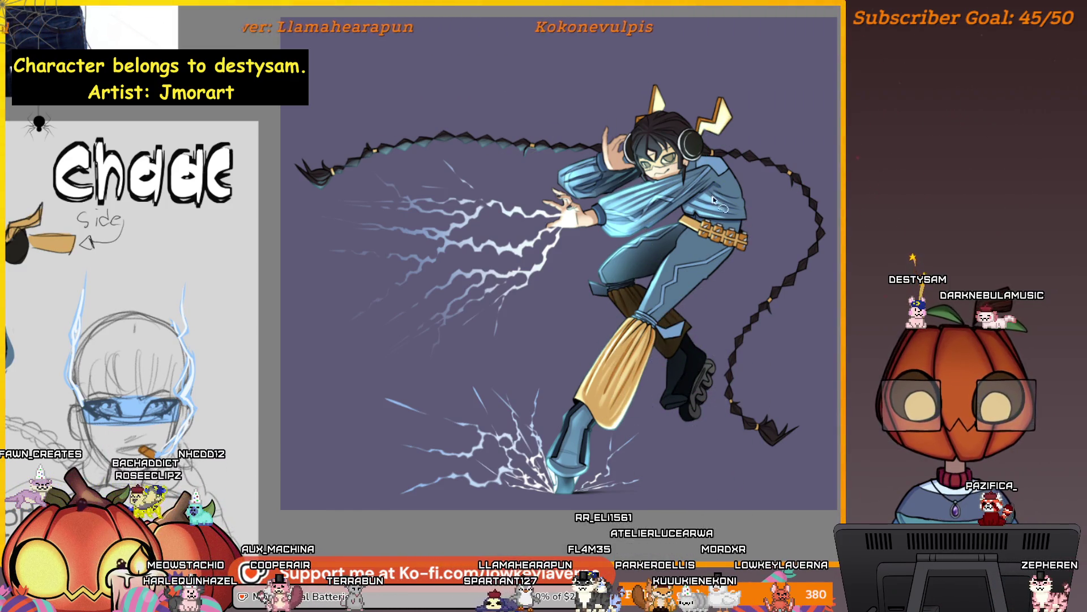
{"action": "scroll", "coordinate": [713, 200], "scroll_direction": "down", "scroll_amount": 3}
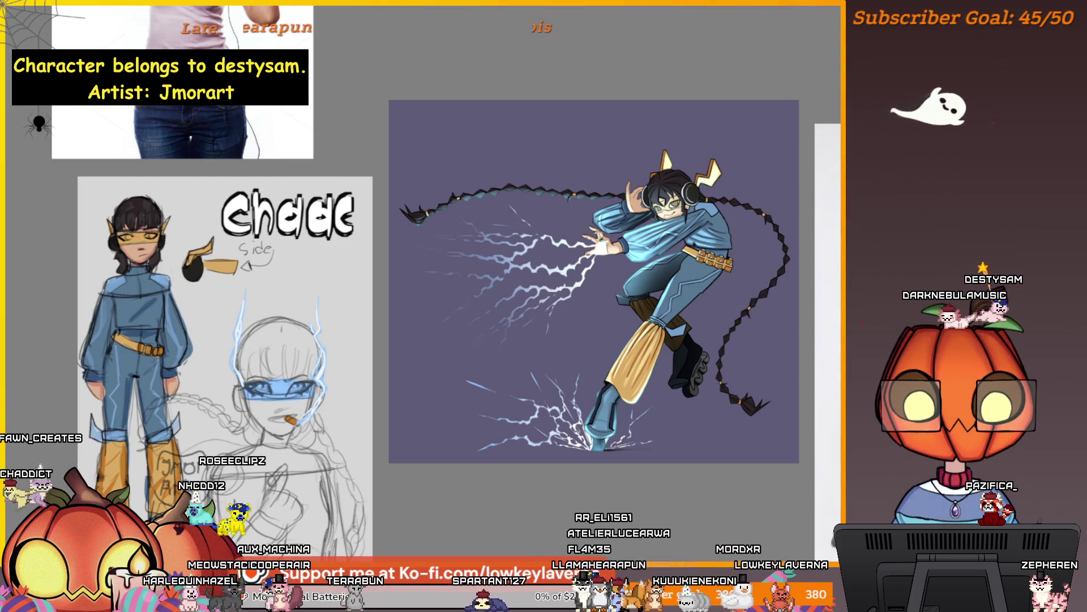
{"action": "scroll", "coordinate": [722, 361], "scroll_direction": "up", "scroll_amount": 2}
{"action": "scroll", "coordinate": [722, 361], "scroll_direction": "up", "scroll_amount": 1}
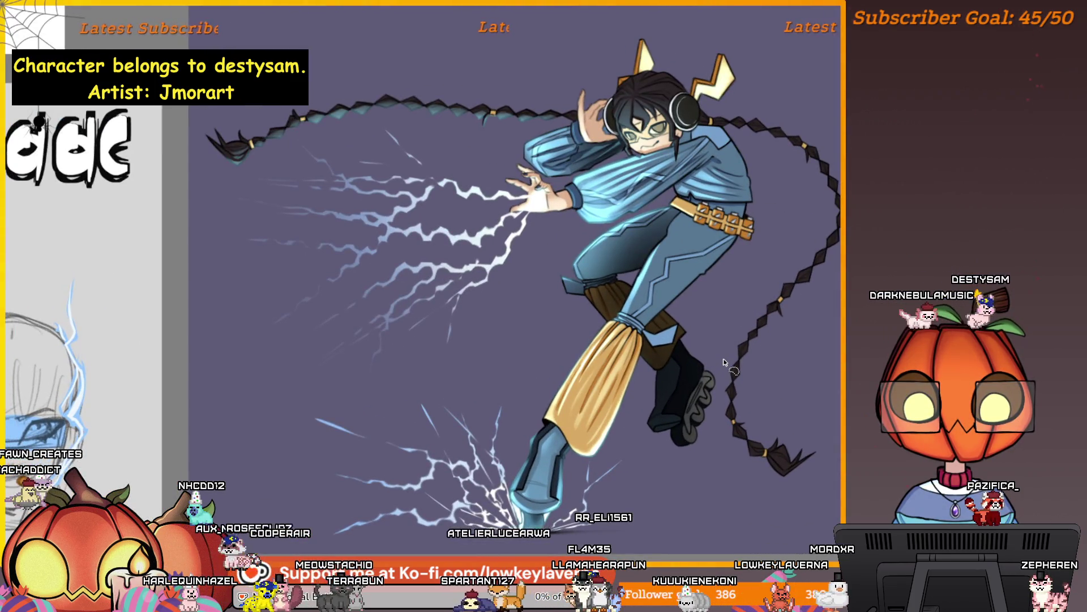
{"action": "scroll", "coordinate": [799, 404], "scroll_direction": "down", "scroll_amount": 1}
{"action": "scroll", "coordinate": [798, 403], "scroll_direction": "down", "scroll_amount": 1}
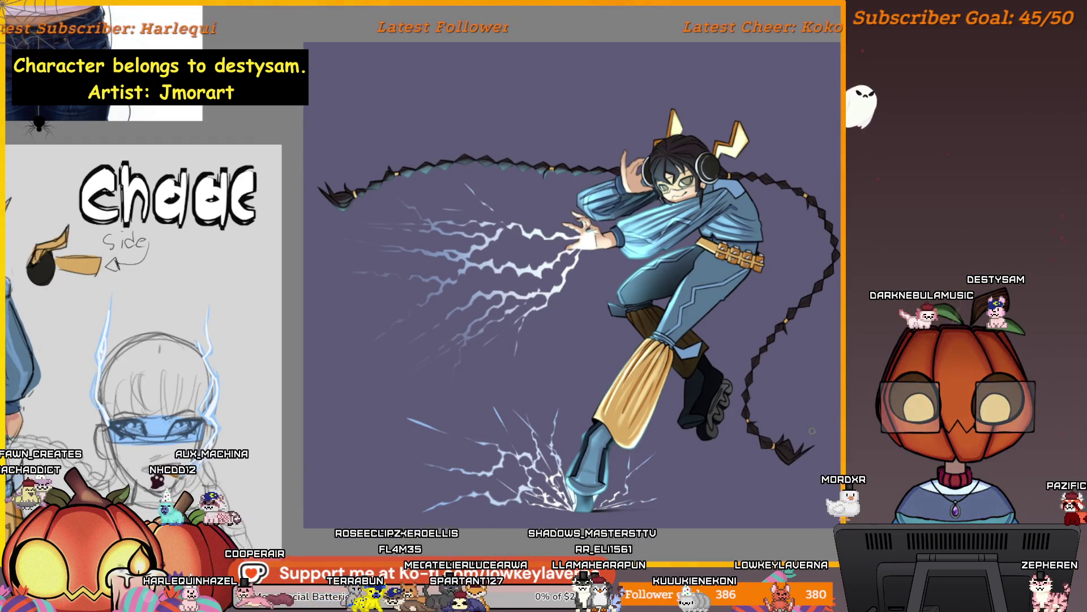
{"action": "scroll", "coordinate": [680, 275], "scroll_direction": "up", "scroll_amount": 1}
{"action": "scroll", "coordinate": [680, 274], "scroll_direction": "up", "scroll_amount": 1}
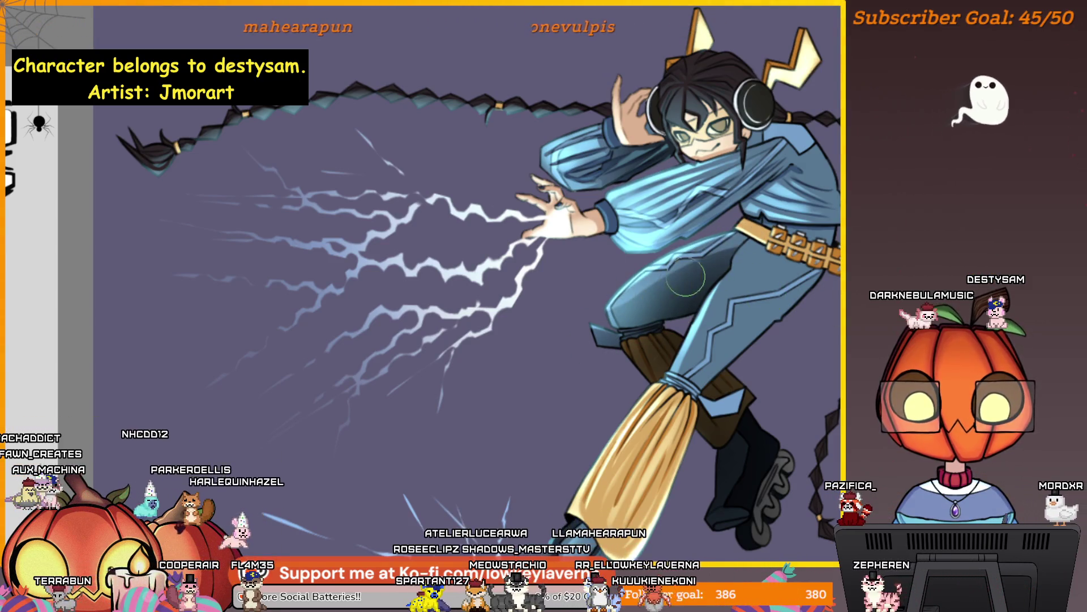
{"action": "left_click_drag", "start_coordinate": [637, 309], "coordinate": [605, 344]}
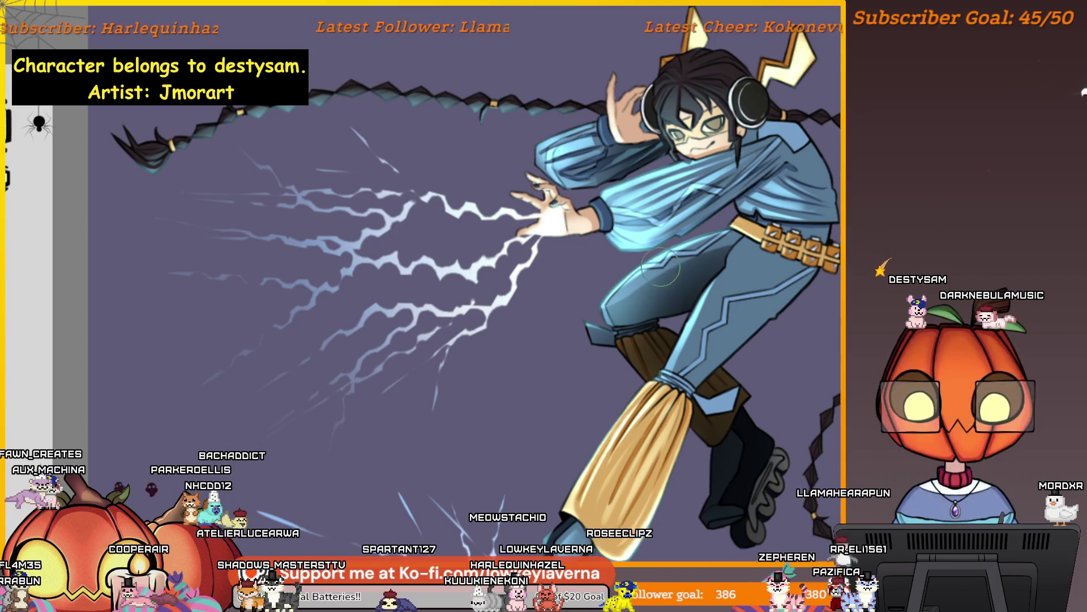
{"action": "left_click_drag", "start_coordinate": [610, 320], "coordinate": [613, 327]}
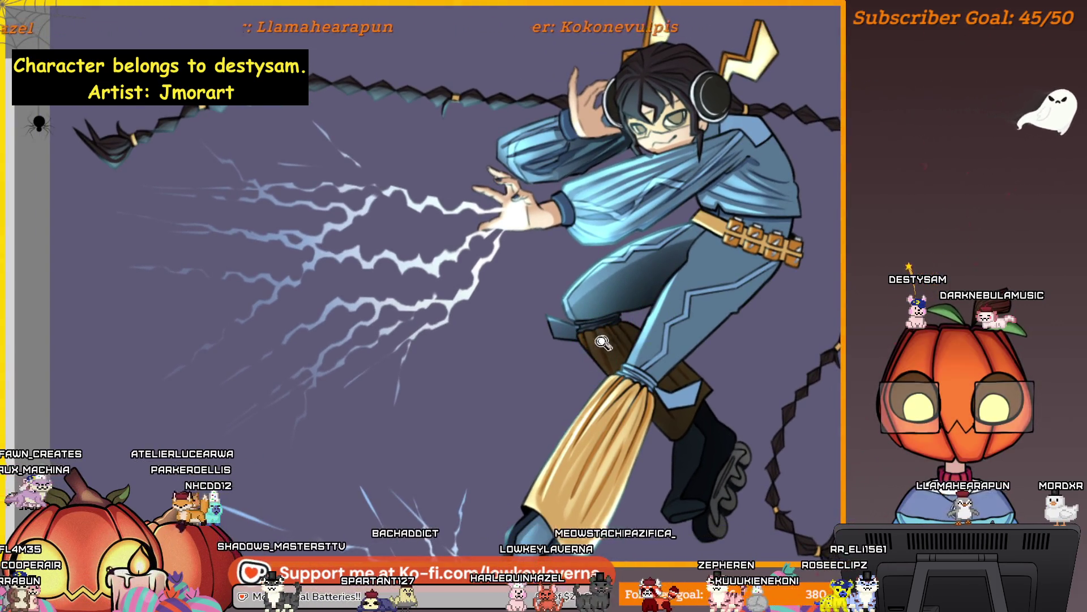
{"action": "left_click_drag", "start_coordinate": [610, 327], "coordinate": [607, 348]}
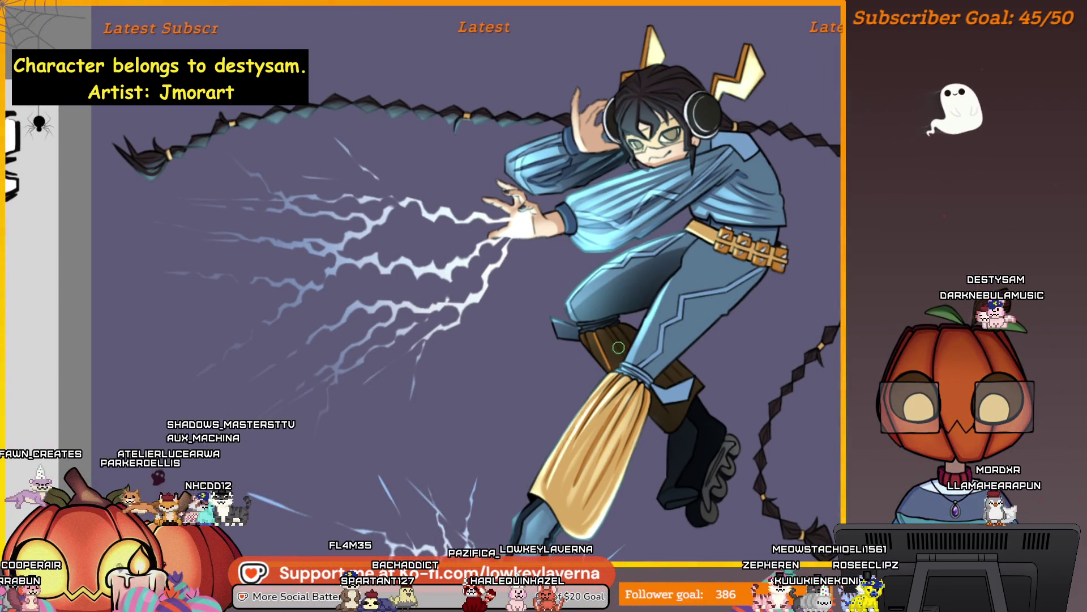
{"action": "scroll", "coordinate": [600, 349], "scroll_direction": "up", "scroll_amount": 5}
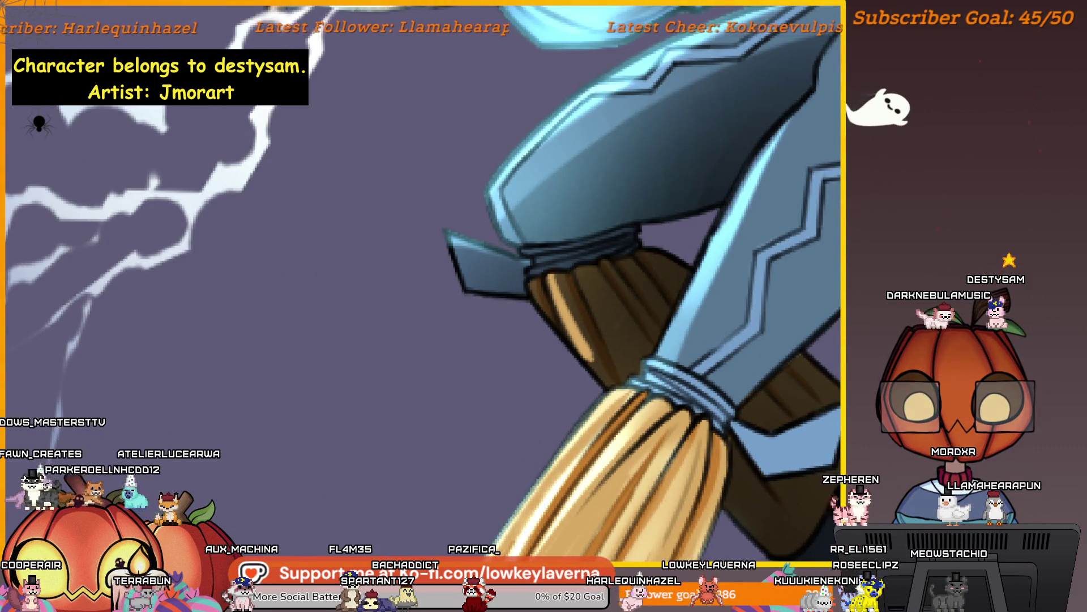
{"action": "scroll", "coordinate": [627, 238], "scroll_direction": "down", "scroll_amount": 5}
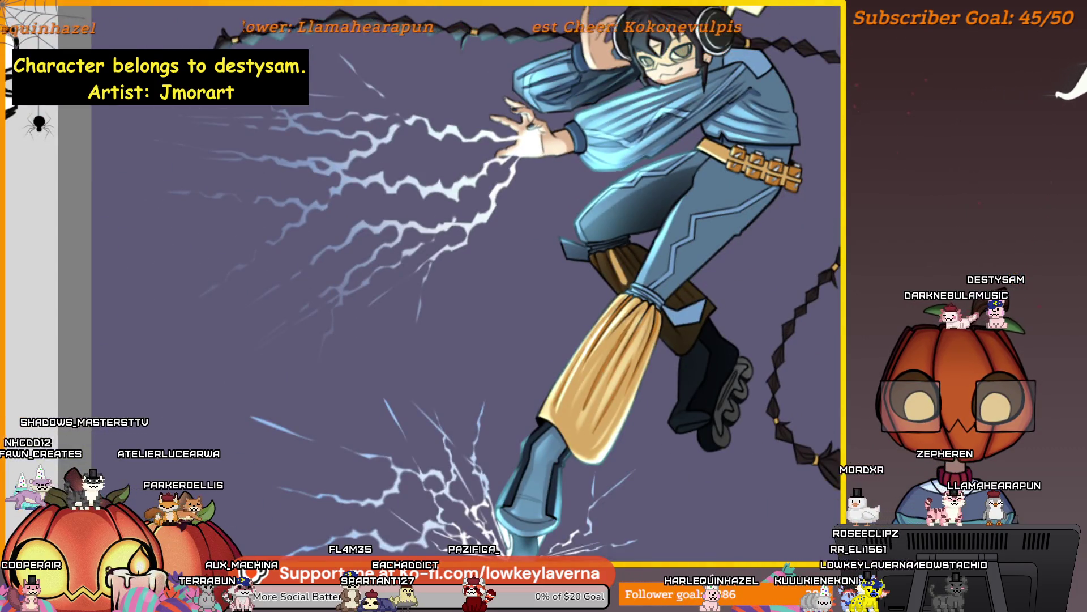
{"action": "left_click_drag", "start_coordinate": [670, 409], "coordinate": [70, 409]}
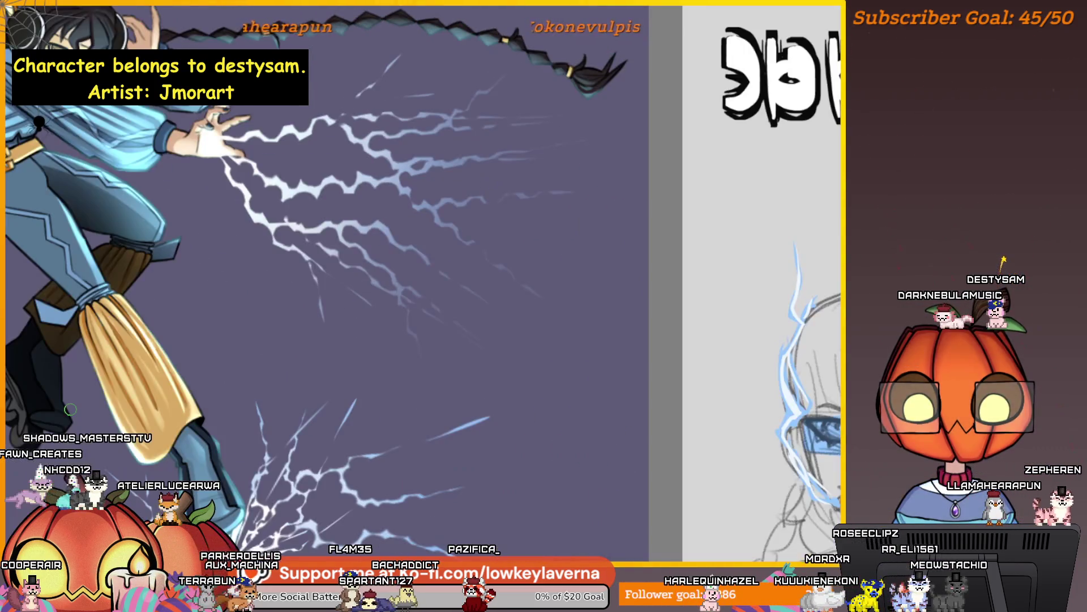
{"action": "scroll", "coordinate": [499, 315], "scroll_direction": "down", "scroll_amount": 5}
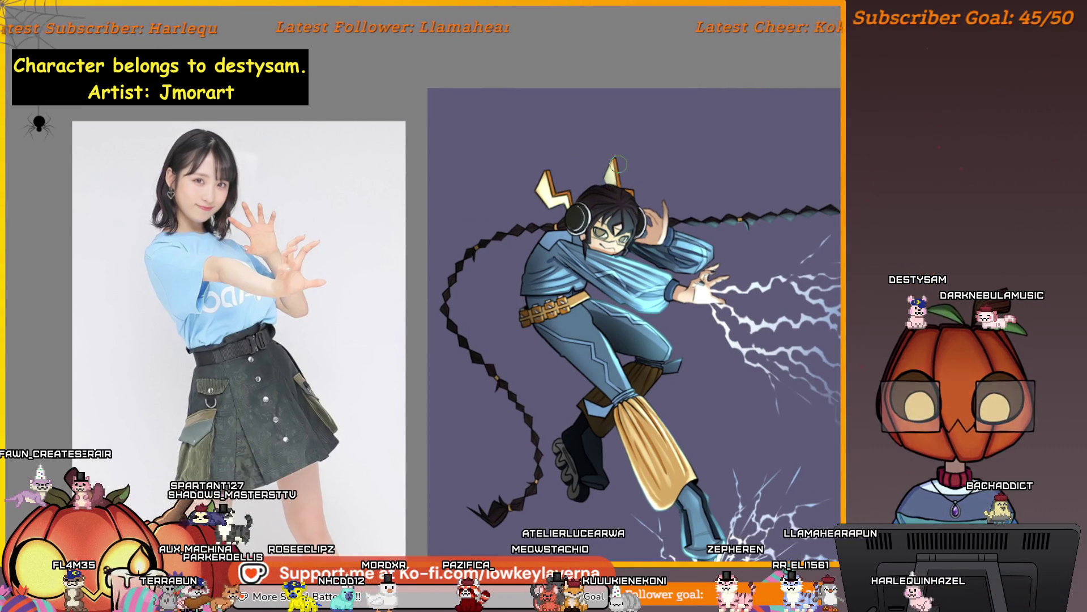
{"action": "scroll", "coordinate": [617, 161], "scroll_direction": "up", "scroll_amount": 3}
{"action": "scroll", "coordinate": [671, 247], "scroll_direction": "up", "scroll_amount": 2}
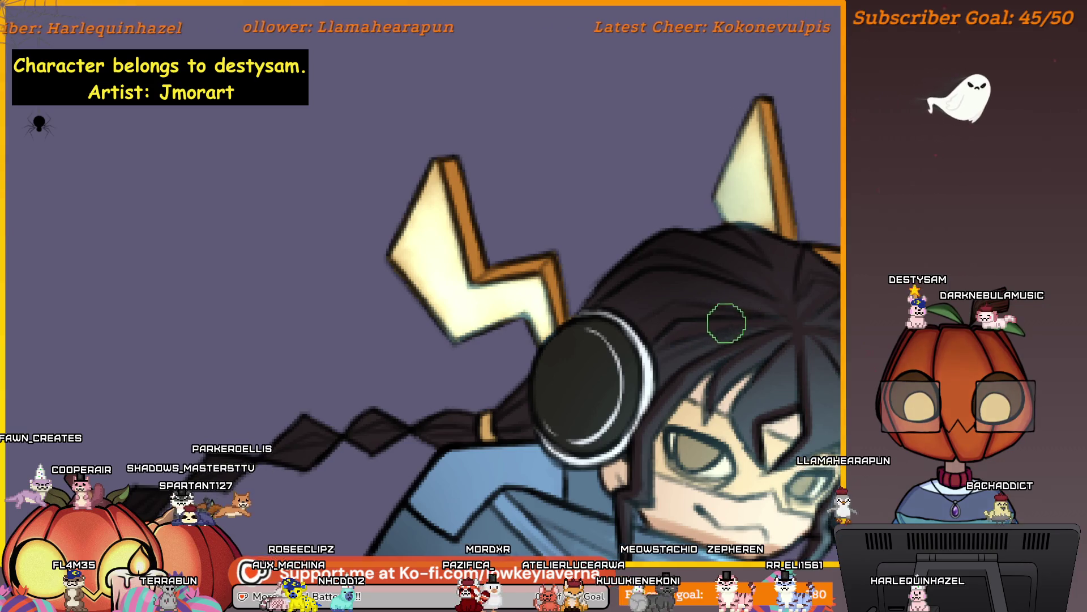
Step: Shrink the brush for fine detail and centre the view on the hair and headphones
{"action": "key", "text": "bracketleft"}
{"action": "key", "text": "bracketleft"}
{"action": "key", "text": "bracketleft"}
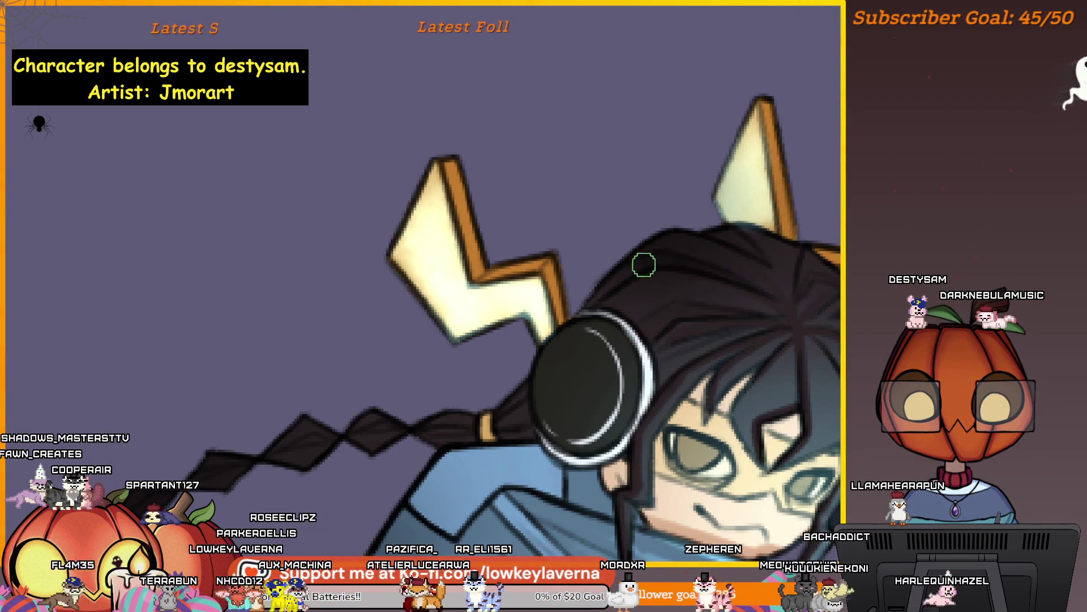
{"action": "mouse_move", "coordinate": [810, 246]}
{"action": "left_mouse_down"}
{"action": "mouse_move", "coordinate": [747, 269]}
{"action": "mouse_move", "coordinate": [760, 284]}
{"action": "left_mouse_up"}
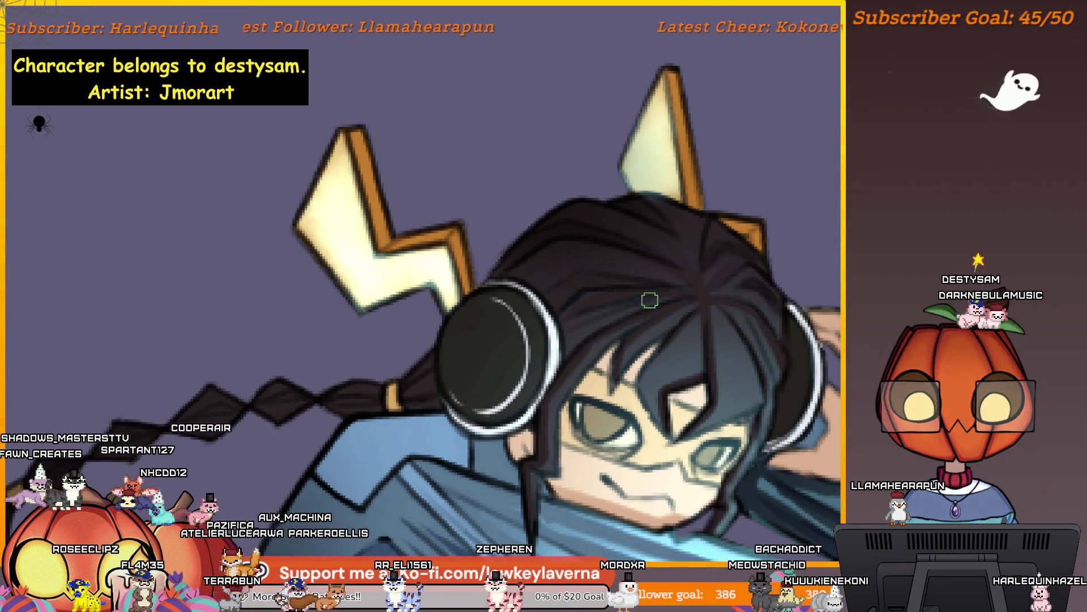
{"action": "scroll", "coordinate": [626, 301], "scroll_direction": "down", "scroll_amount": 2}
{"action": "scroll", "coordinate": [680, 280], "scroll_direction": "down", "scroll_amount": 1}
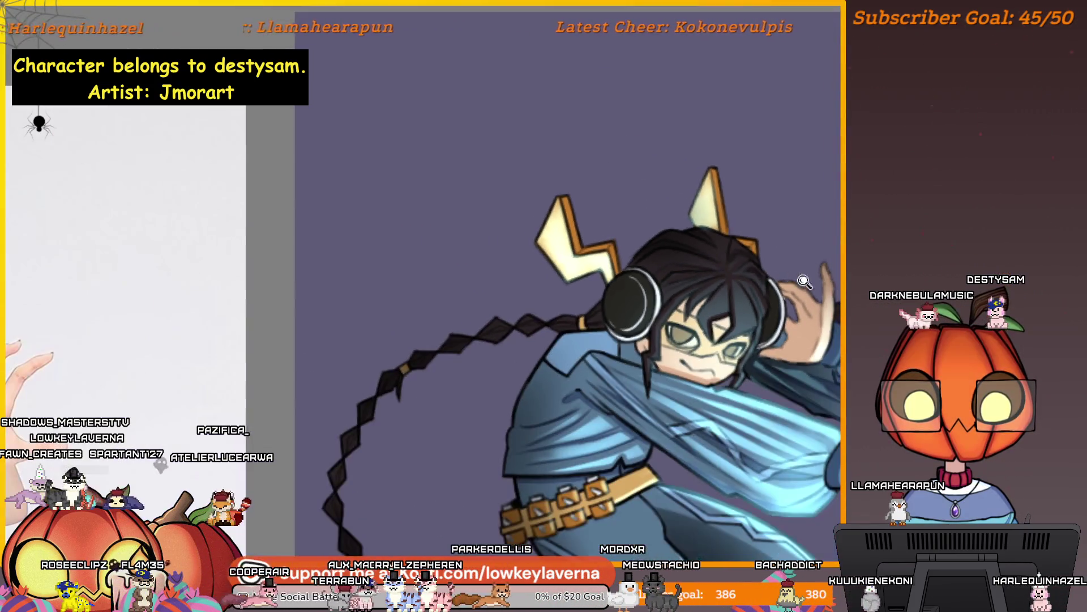
{"action": "scroll", "coordinate": [758, 257], "scroll_direction": "down", "scroll_amount": 1}
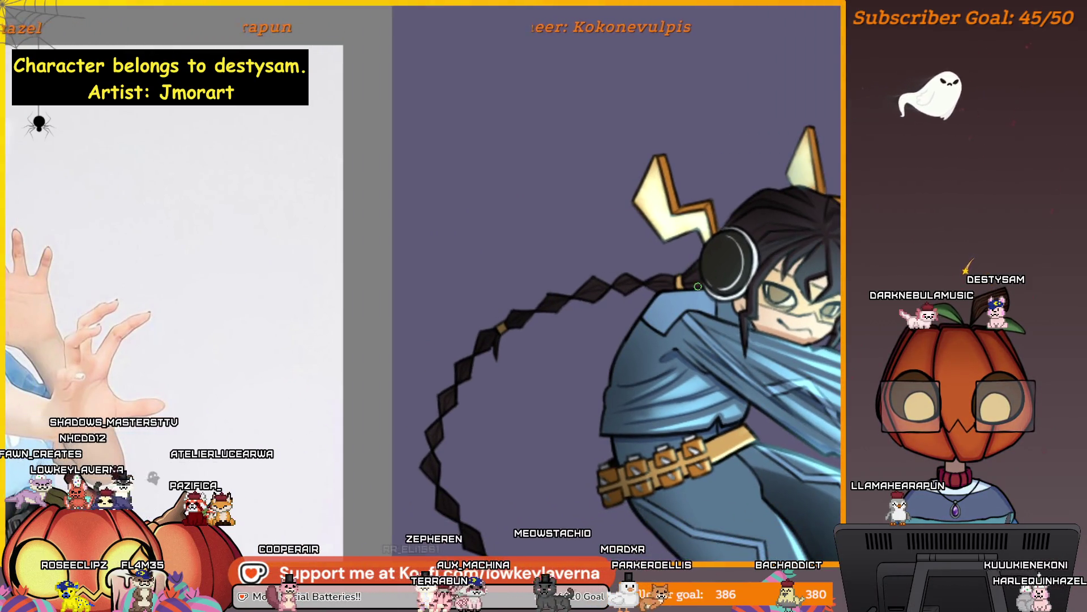
{"action": "left_click_drag", "start_coordinate": [817, 268], "coordinate": [685, 236]}
{"action": "scroll", "coordinate": [610, 217], "scroll_direction": "up", "scroll_amount": 2}
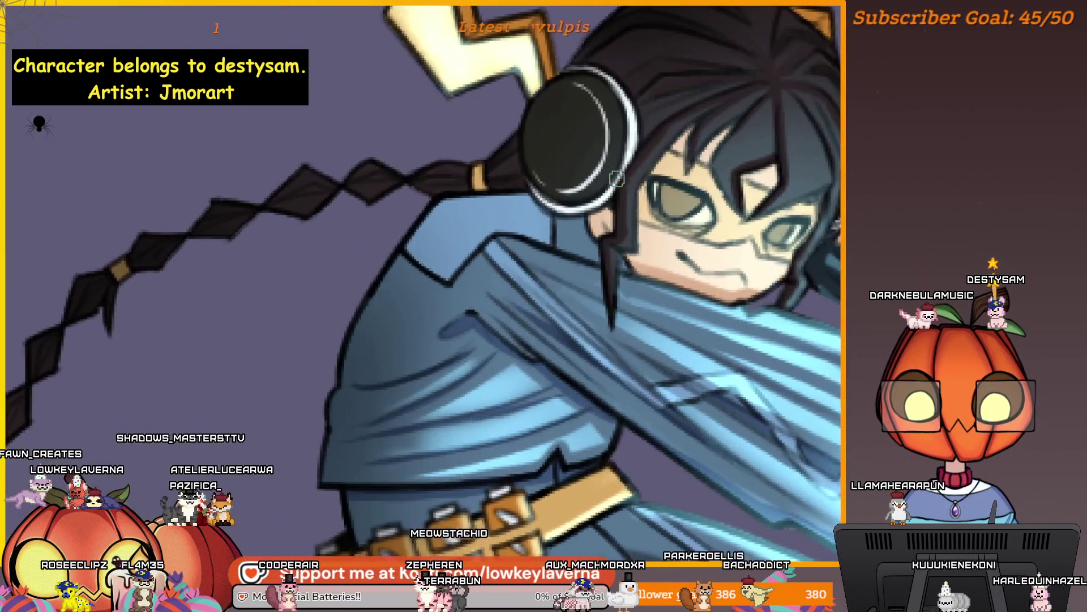
{"action": "scroll", "coordinate": [600, 245], "scroll_direction": "up", "scroll_amount": 1}
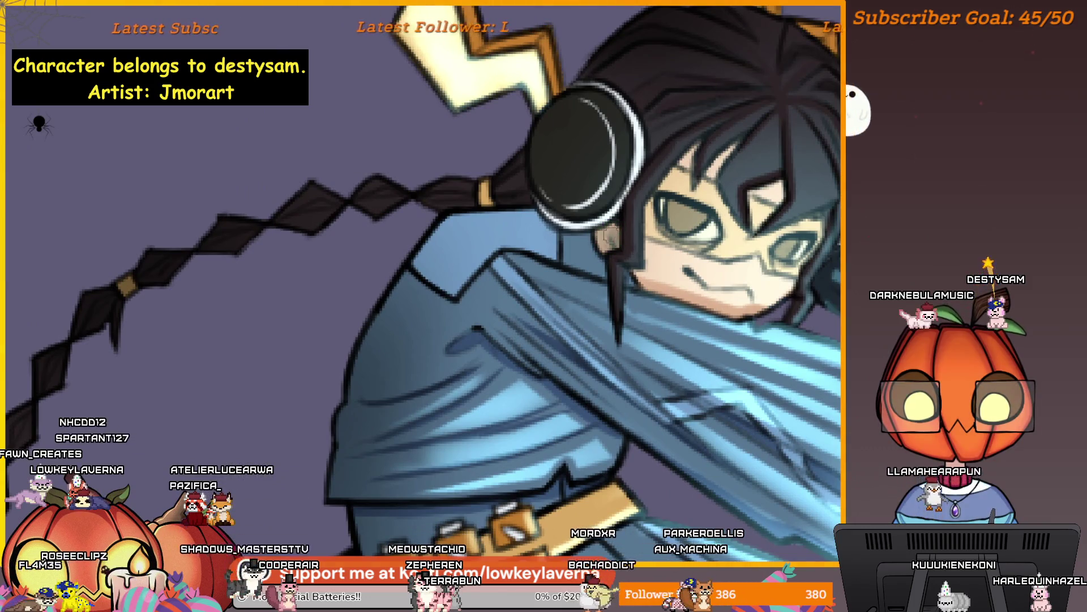
{"action": "scroll", "coordinate": [619, 228], "scroll_direction": "down", "scroll_amount": 1}
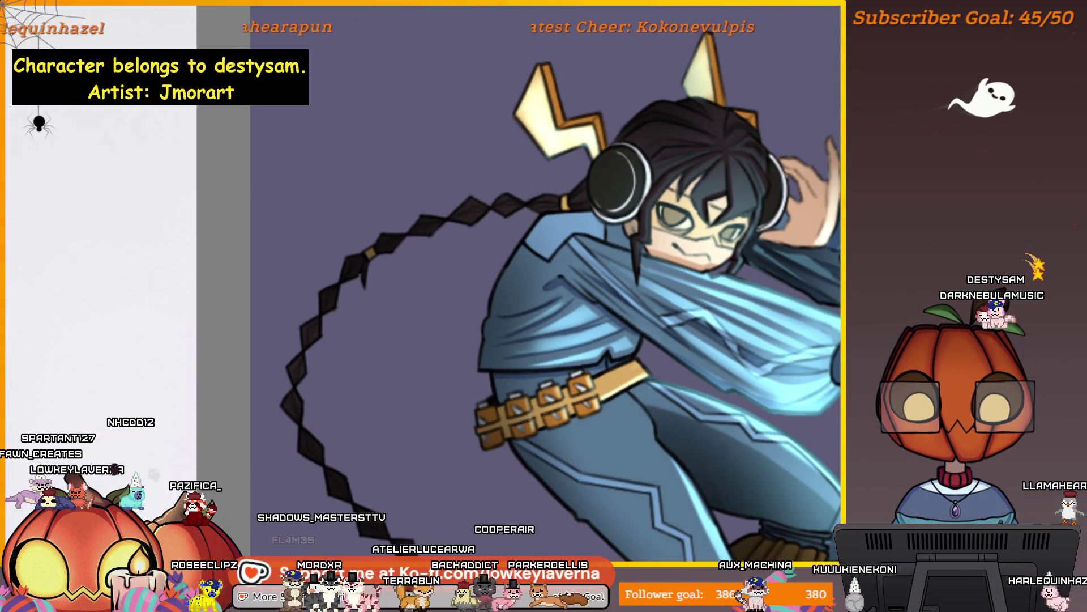
{"action": "left_click_drag", "start_coordinate": [621, 192], "coordinate": [585, 297]}
{"action": "scroll", "coordinate": [584, 297], "scroll_direction": "down", "scroll_amount": 3}
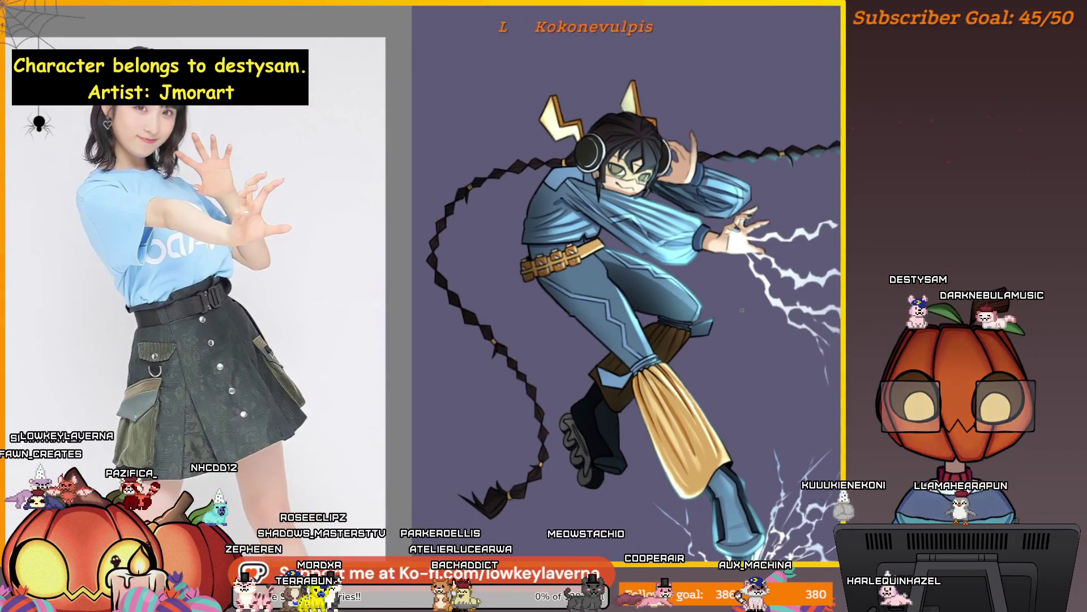
{"action": "scroll", "coordinate": [604, 293], "scroll_direction": "down", "scroll_amount": 2}
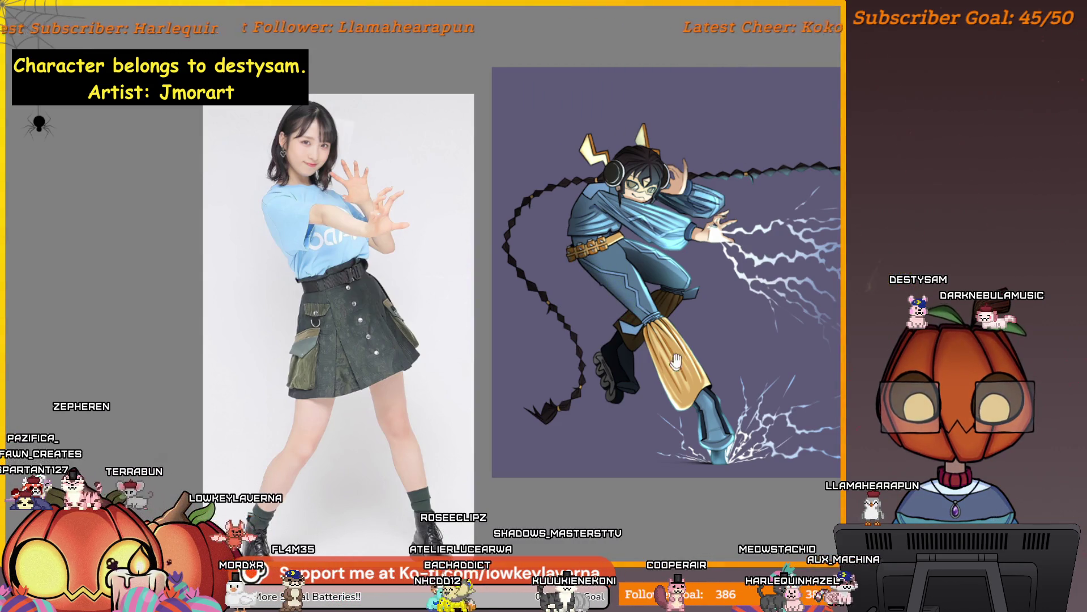
Step: Mirror the whole illustration horizontally so the character faces left
{"action": "left_click_drag", "start_coordinate": [675, 361], "coordinate": [677, 372]}
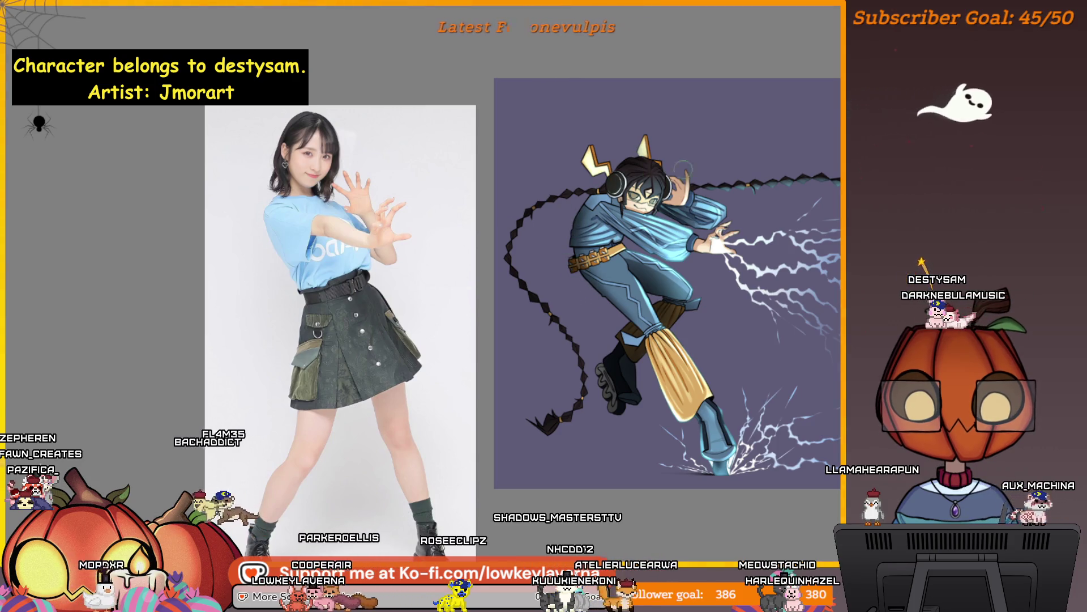
{"action": "scroll", "coordinate": [821, 287], "scroll_direction": "down", "scroll_amount": 2}
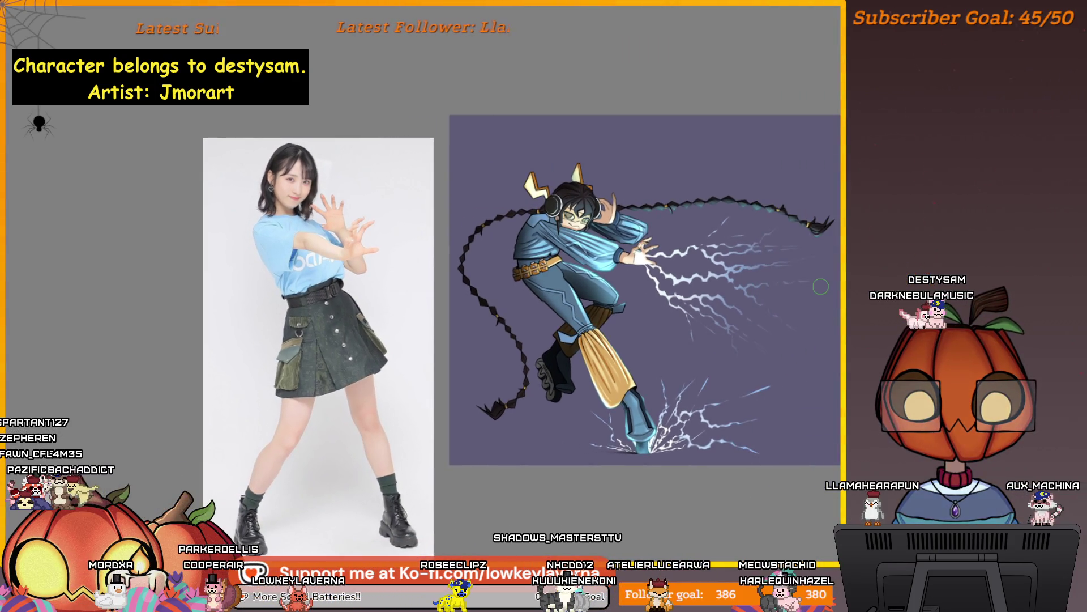
{"action": "key", "text": "m"}
{"action": "scroll", "coordinate": [765, 306], "scroll_direction": "up", "scroll_amount": 2}
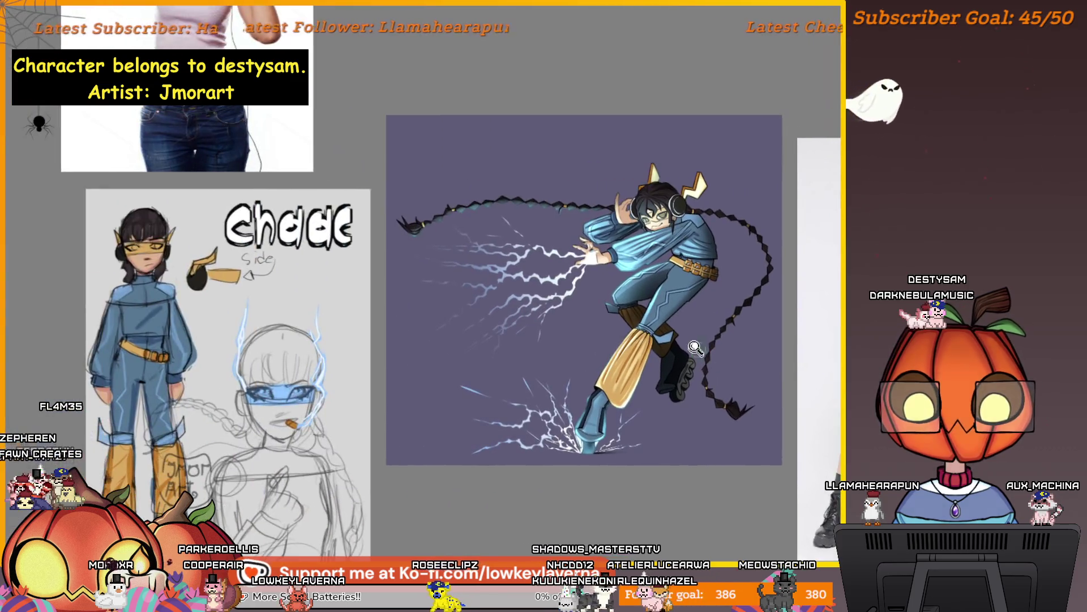
{"action": "scroll", "coordinate": [720, 329], "scroll_direction": "up", "scroll_amount": 1}
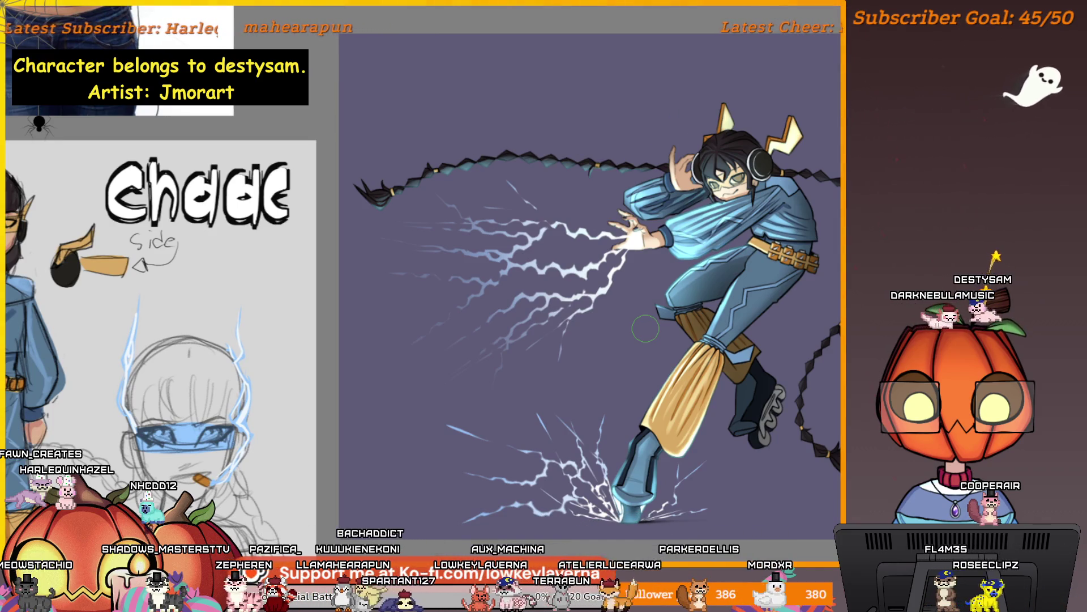
{"action": "left_click_drag", "start_coordinate": [780, 429], "coordinate": [752, 383]}
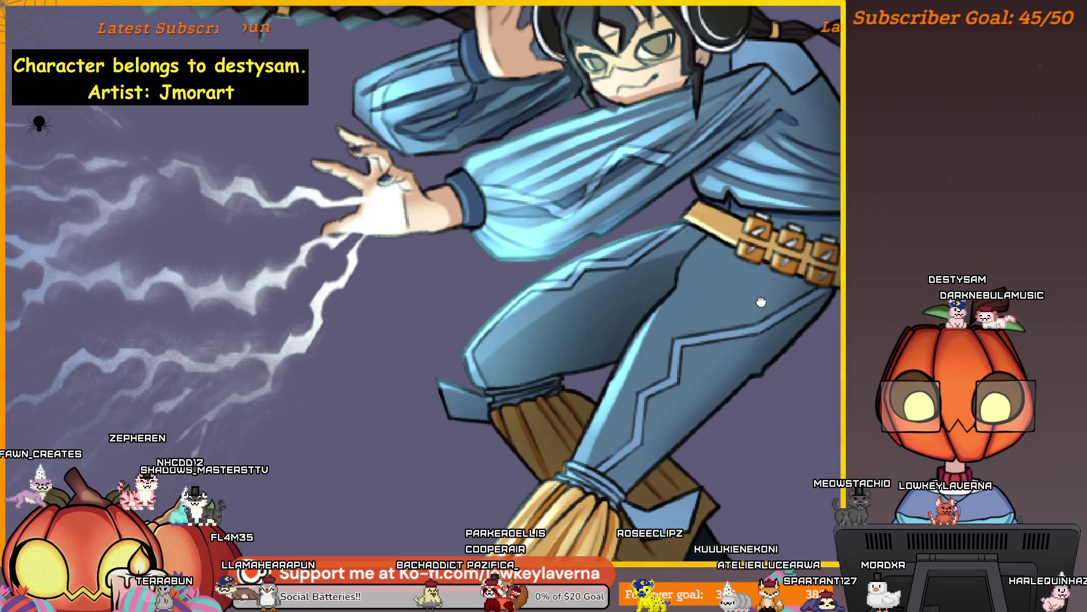
{"action": "scroll", "coordinate": [761, 302], "scroll_direction": "up", "scroll_amount": 1}
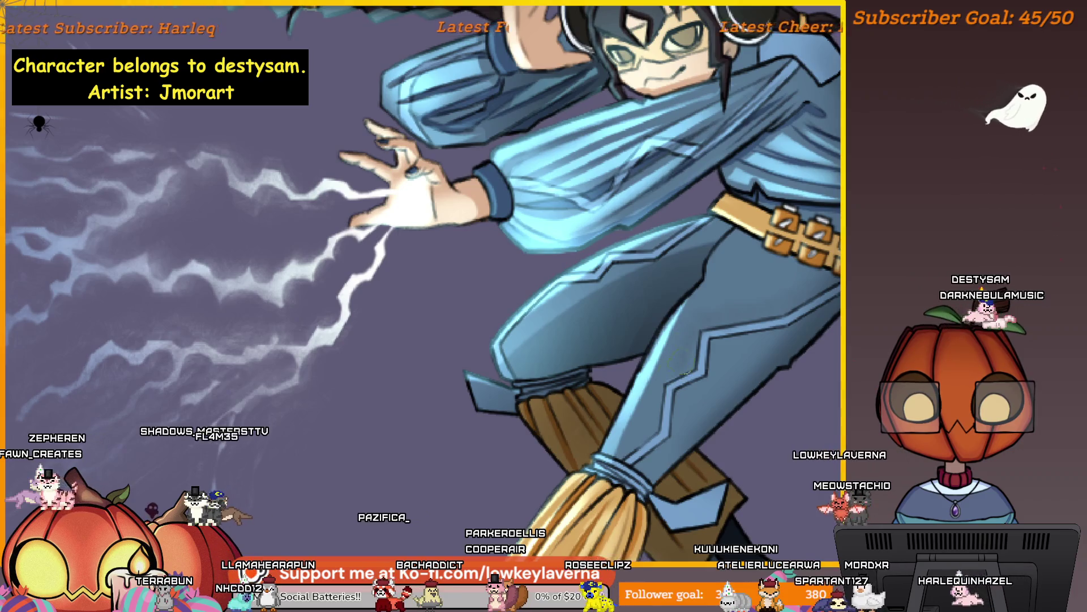
{"action": "scroll", "coordinate": [756, 327], "scroll_direction": "down", "scroll_amount": 2}
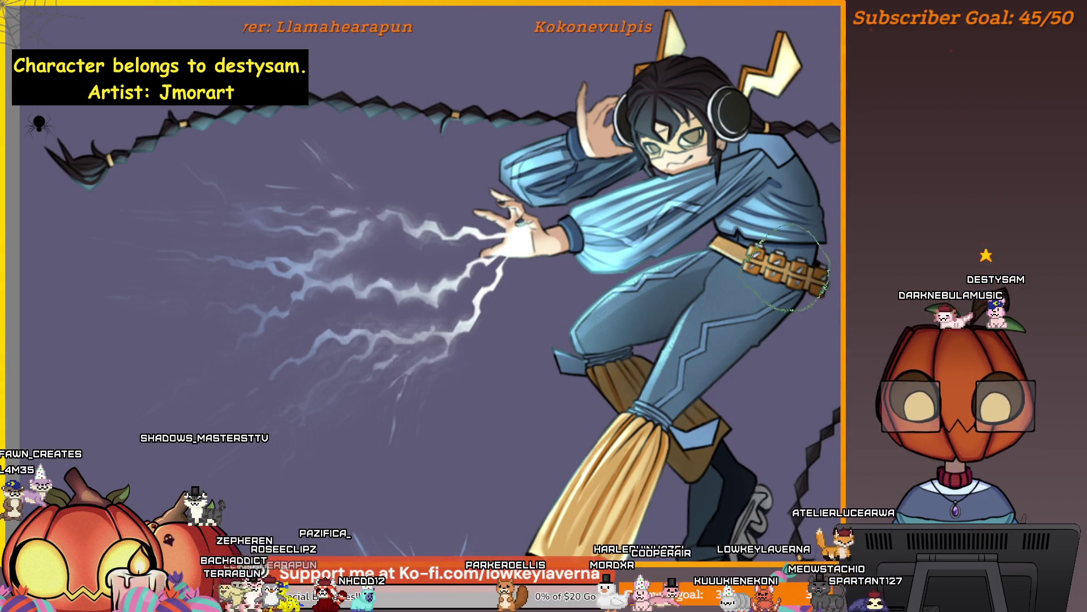
{"action": "scroll", "coordinate": [780, 232], "scroll_direction": "up", "scroll_amount": 2}
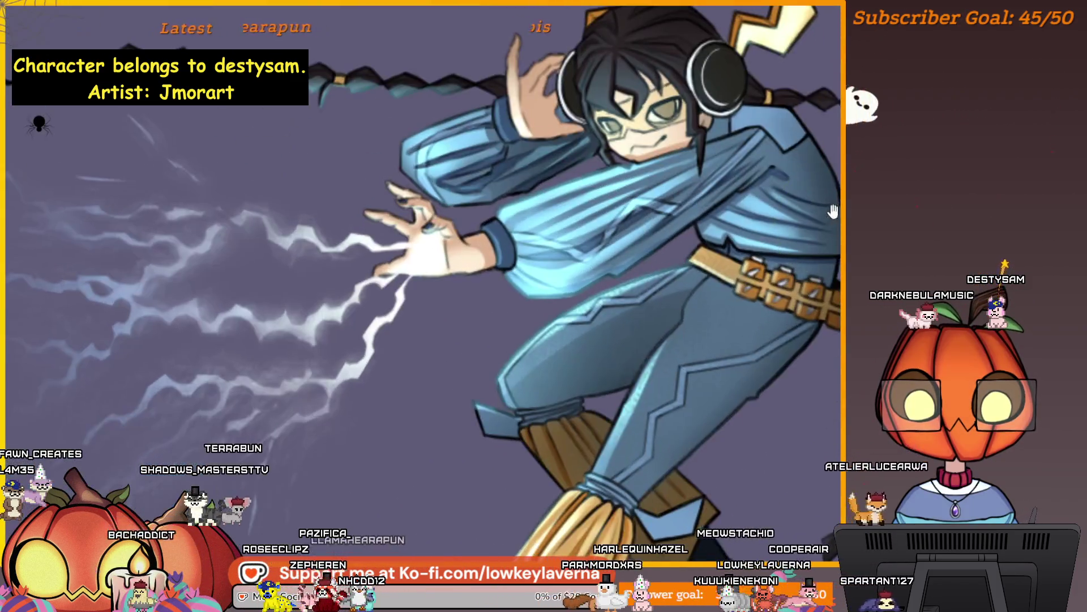
{"action": "scroll", "coordinate": [752, 263], "scroll_direction": "down", "scroll_amount": 2}
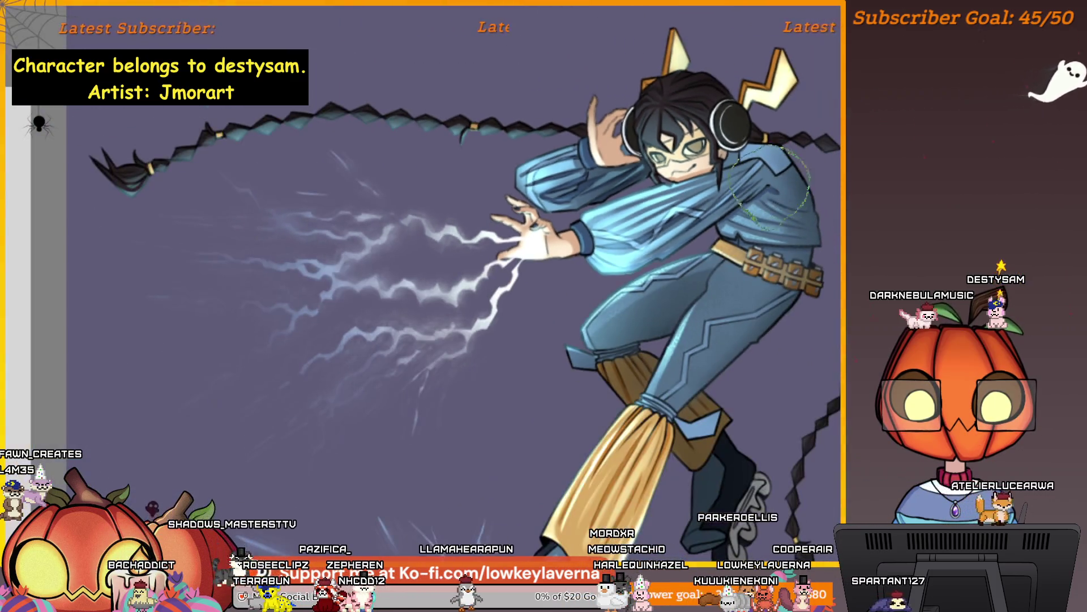
{"action": "left_click_drag", "start_coordinate": [786, 166], "coordinate": [829, 200]}
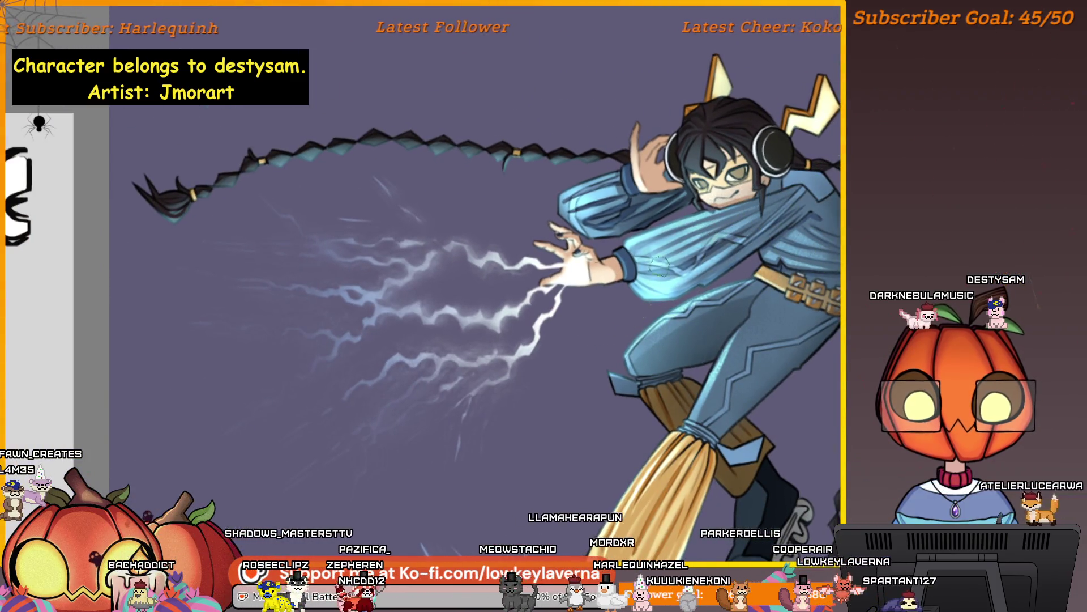
{"action": "scroll", "coordinate": [805, 247], "scroll_direction": "down", "scroll_amount": 1}
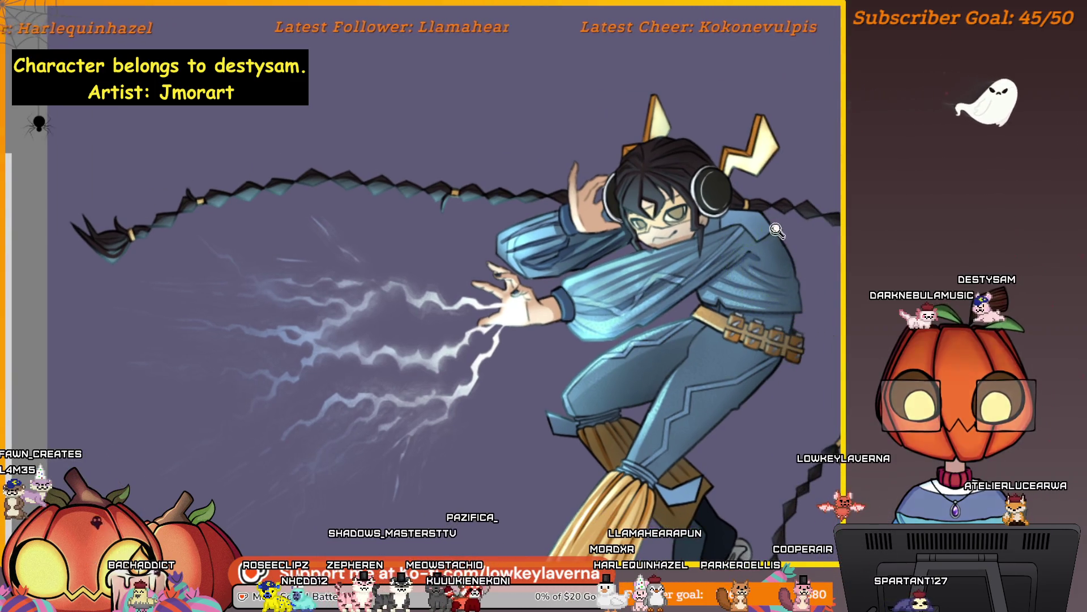
{"action": "scroll", "coordinate": [805, 291], "scroll_direction": "down", "scroll_amount": 1}
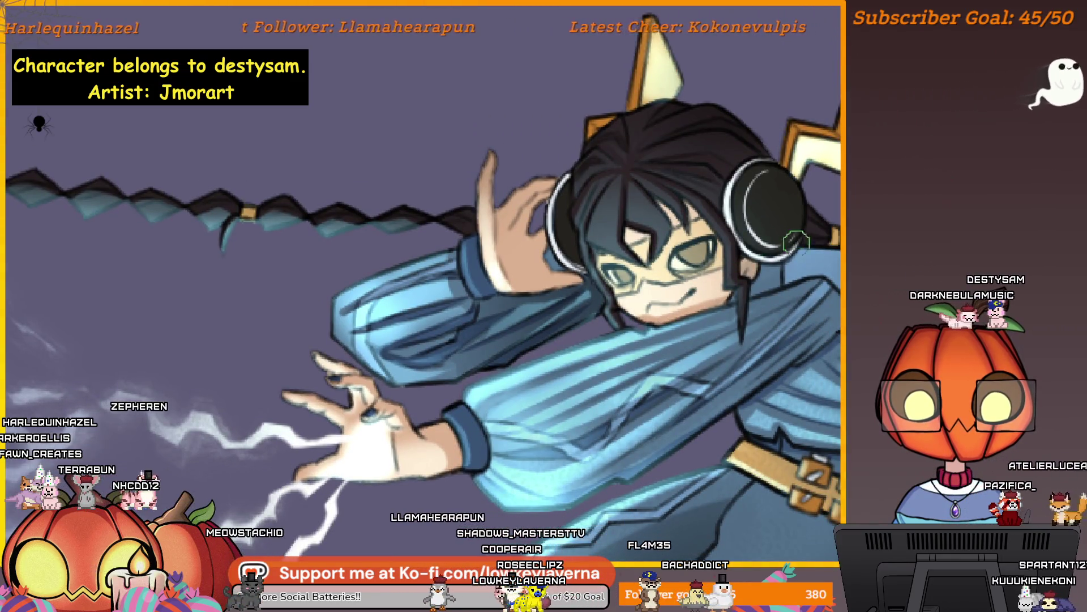
{"action": "mouse_move", "coordinate": [636, 307]}
{"action": "left_mouse_down"}
{"action": "mouse_move", "coordinate": [713, 289]}
{"action": "mouse_move", "coordinate": [745, 336]}
{"action": "left_mouse_up"}
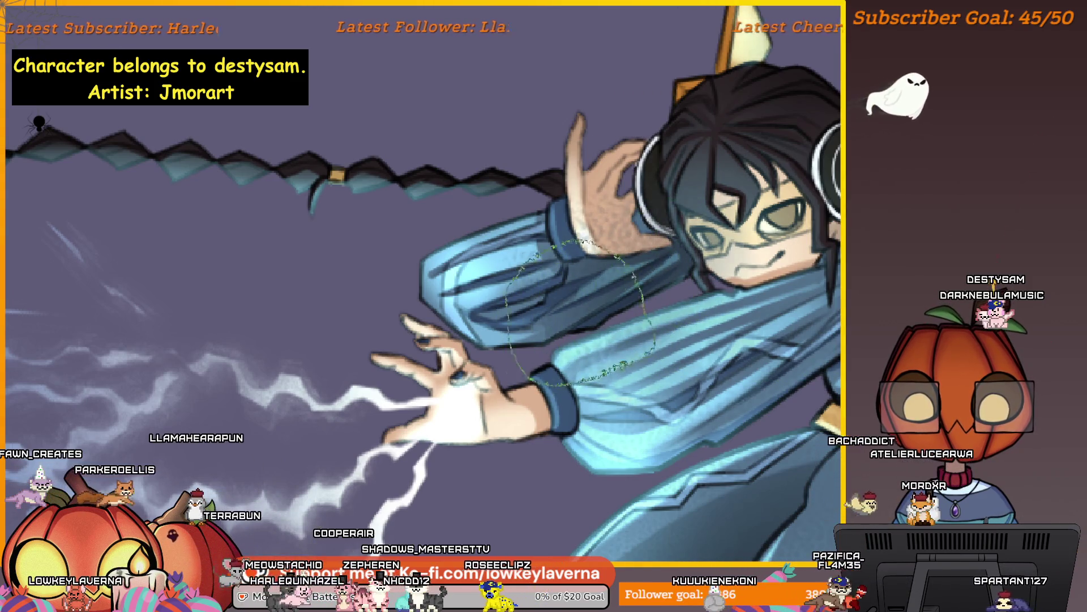
{"action": "scroll", "coordinate": [695, 333], "scroll_direction": "down", "scroll_amount": 2}
{"action": "scroll", "coordinate": [695, 333], "scroll_direction": "right", "scroll_amount": 3}
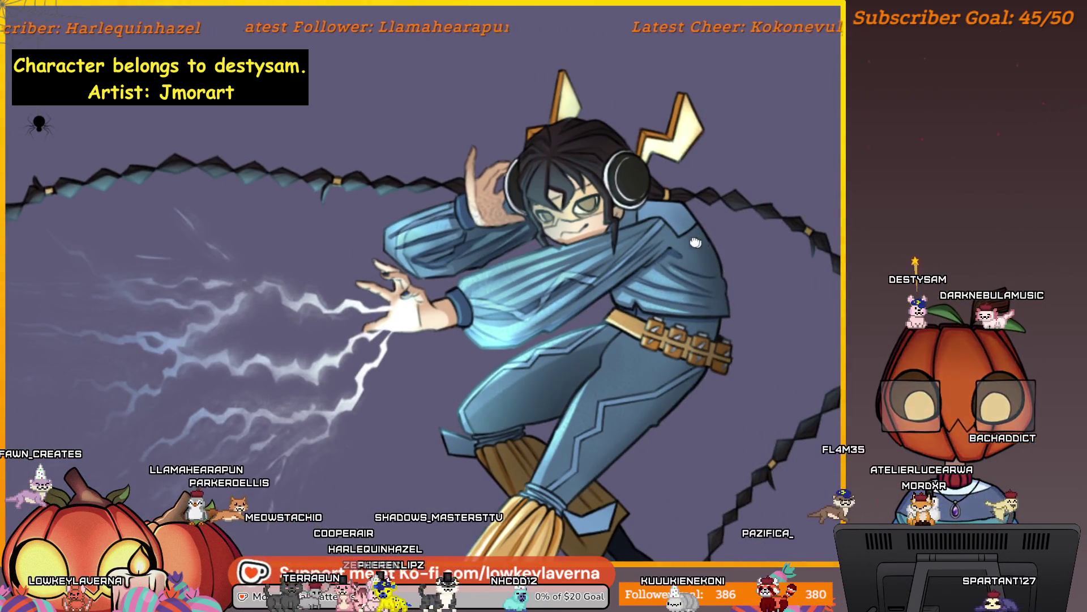
{"action": "scroll", "coordinate": [676, 306], "scroll_direction": "down", "scroll_amount": 2}
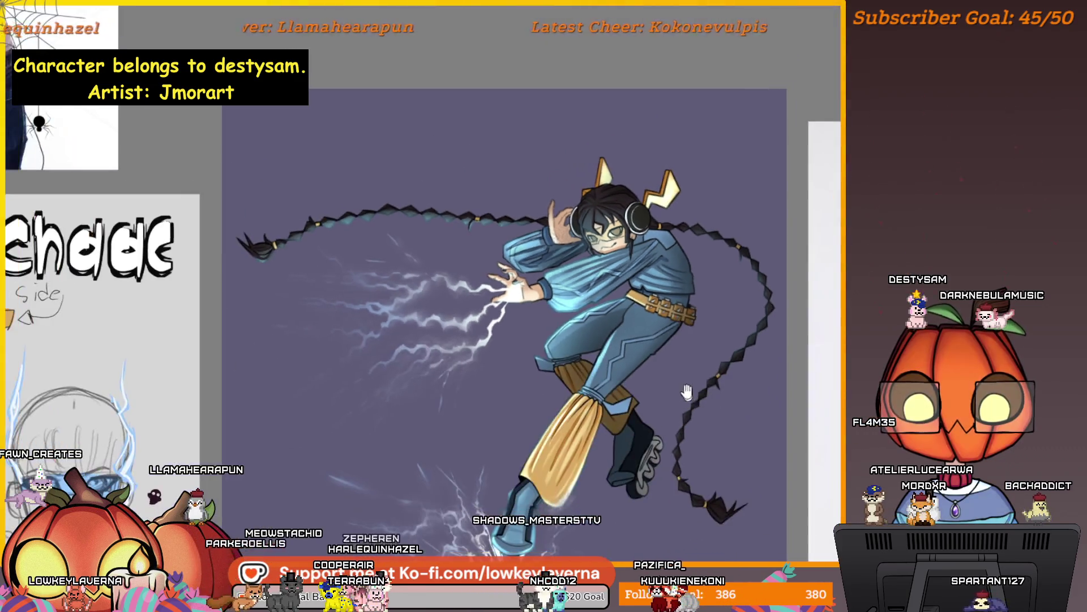
{"action": "scroll", "coordinate": [746, 299], "scroll_direction": "down", "scroll_amount": 1}
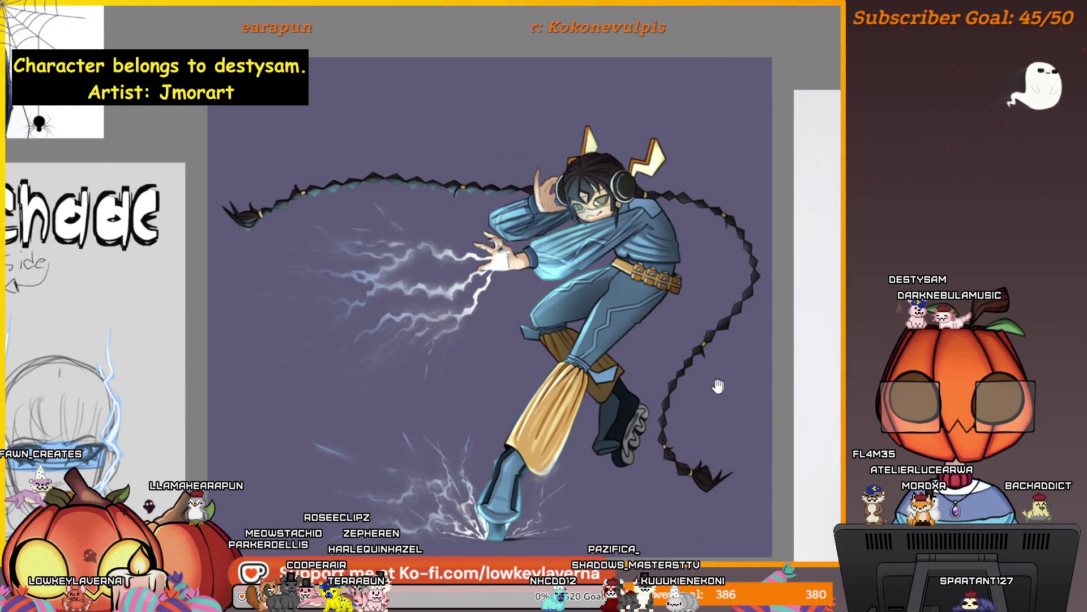
{"action": "scroll", "coordinate": [708, 321], "scroll_direction": "left", "scroll_amount": 1}
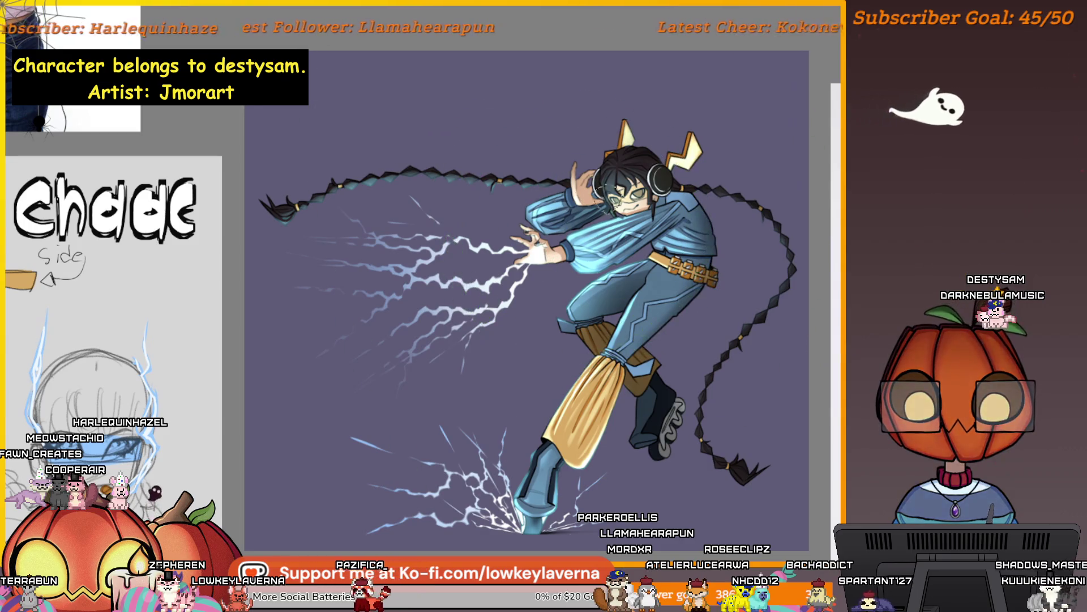
Step: Lasso the torso and hip, clear it, then enclose the belt and hip area freehand
{"action": "left_click_drag", "start_coordinate": [544, 442], "coordinate": [548, 446]}
{"action": "left_click_drag", "start_coordinate": [655, 256], "coordinate": [697, 417]}
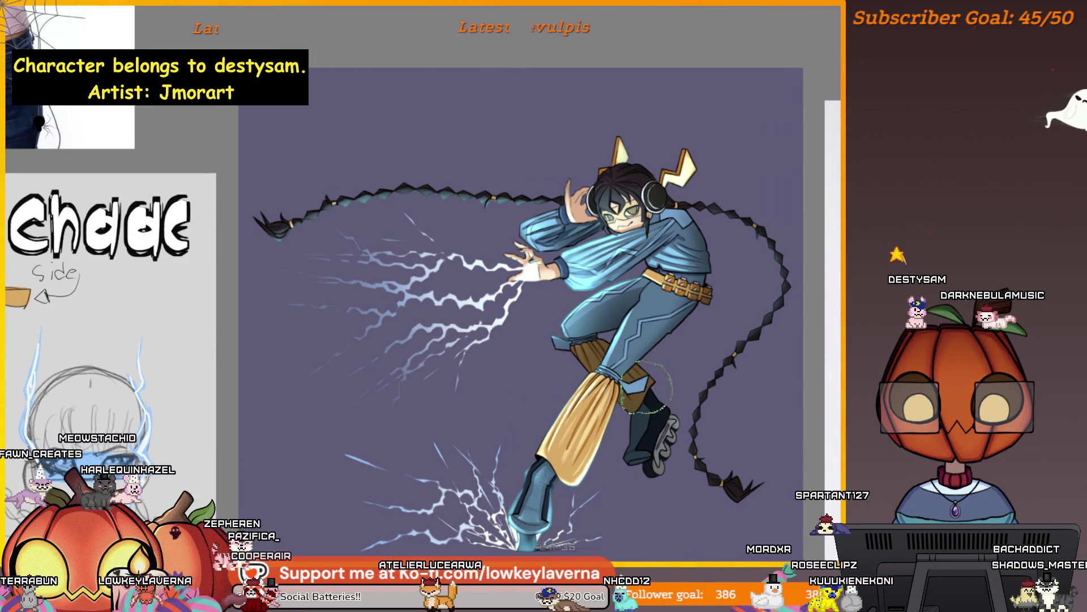
{"action": "left_click_drag", "start_coordinate": [497, 365], "coordinate": [502, 370]}
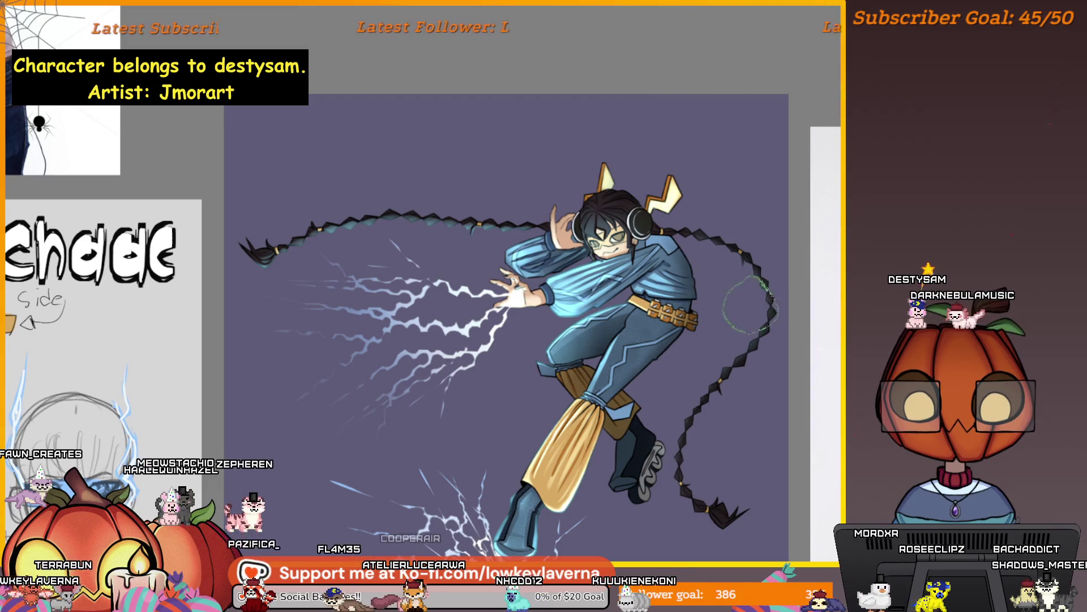
{"action": "key", "text": "ctrl+d"}
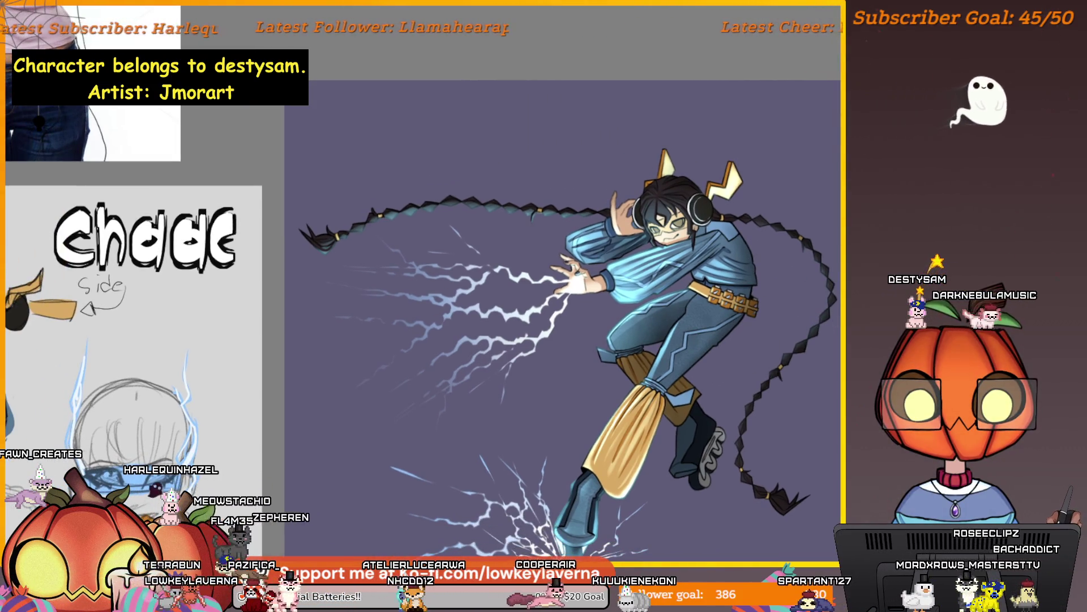
{"action": "left_click_drag", "start_coordinate": [739, 311], "coordinate": [743, 314]}
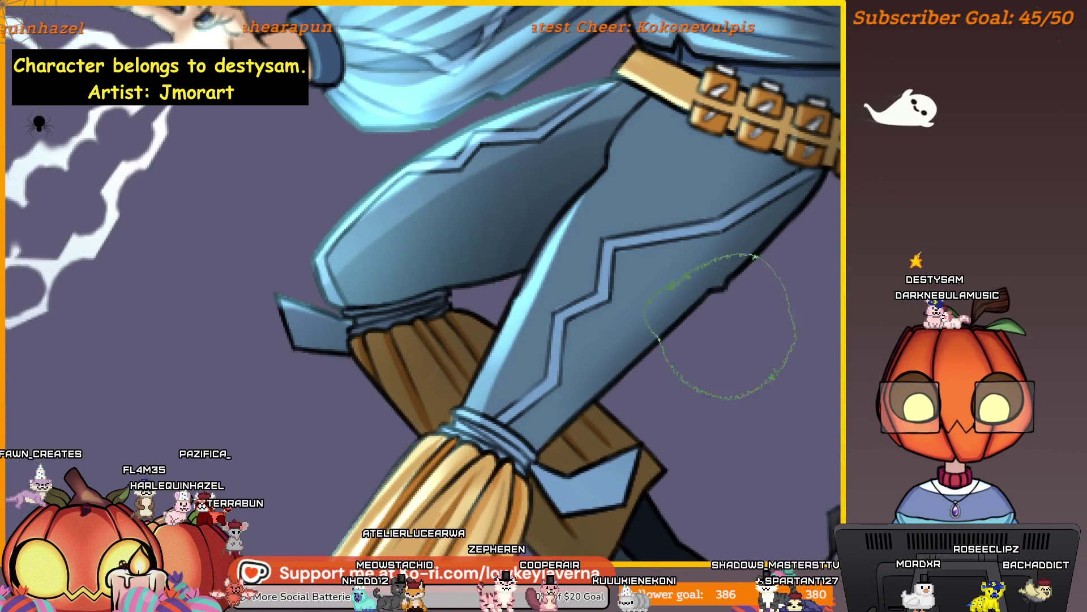
Step: Clear the belt selection, fit the whole character in view and reset the brush size
{"action": "key", "text": "ctrl+d"}
{"action": "key", "text": "ctrl+0"}
{"action": "left_click_drag", "start_coordinate": [739, 327], "coordinate": [658, 299]}
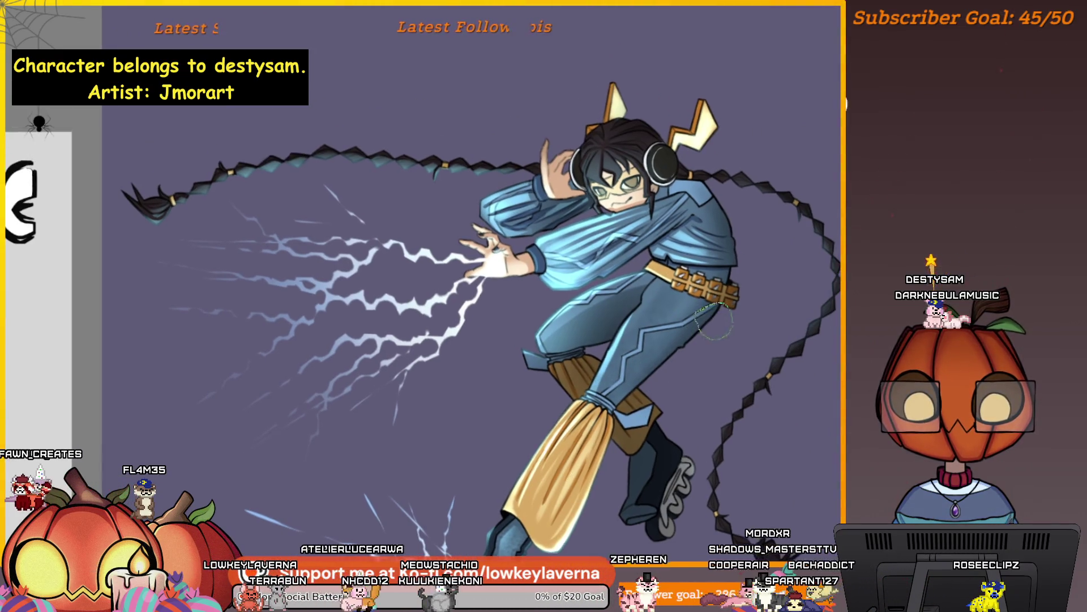
{"action": "scroll", "coordinate": [636, 335], "scroll_direction": "up", "scroll_amount": 3}
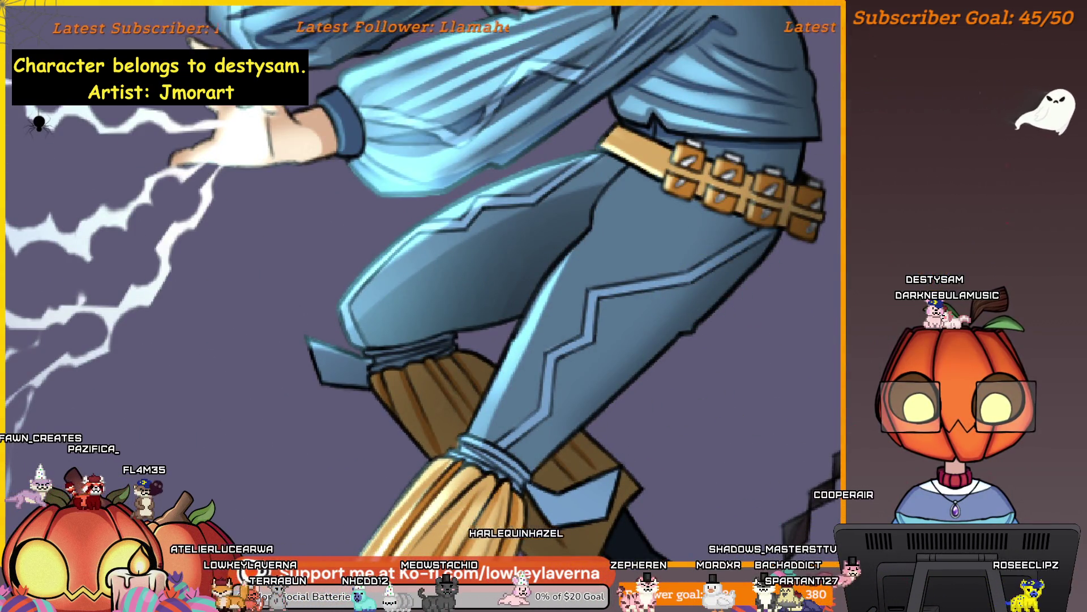
{"action": "key", "text": "/"}
{"action": "key", "text": "bracketleft"}
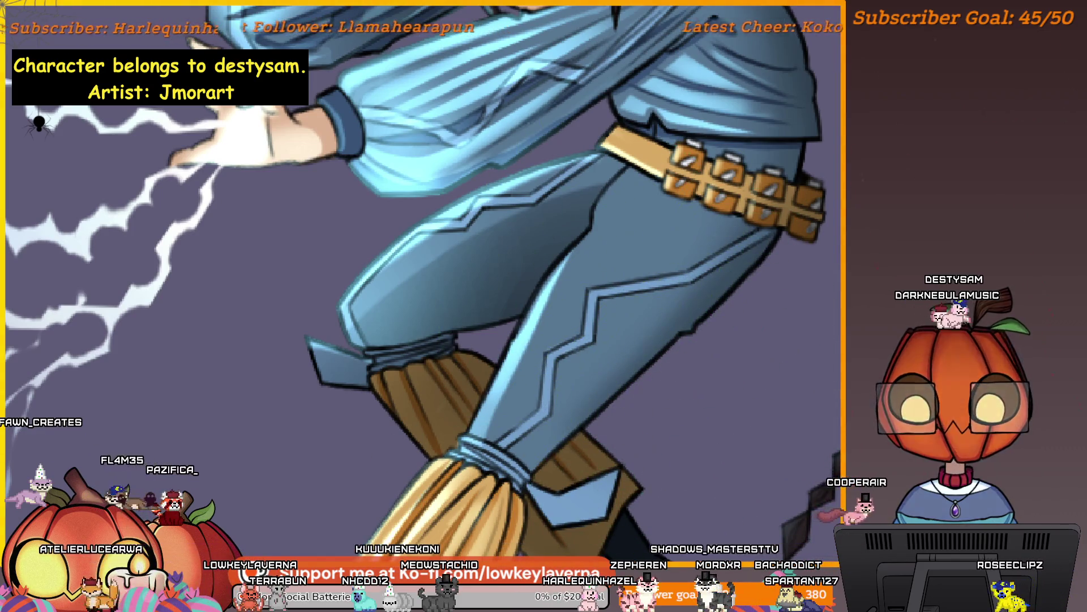
{"action": "scroll", "coordinate": [722, 340], "scroll_direction": "down", "scroll_amount": 3}
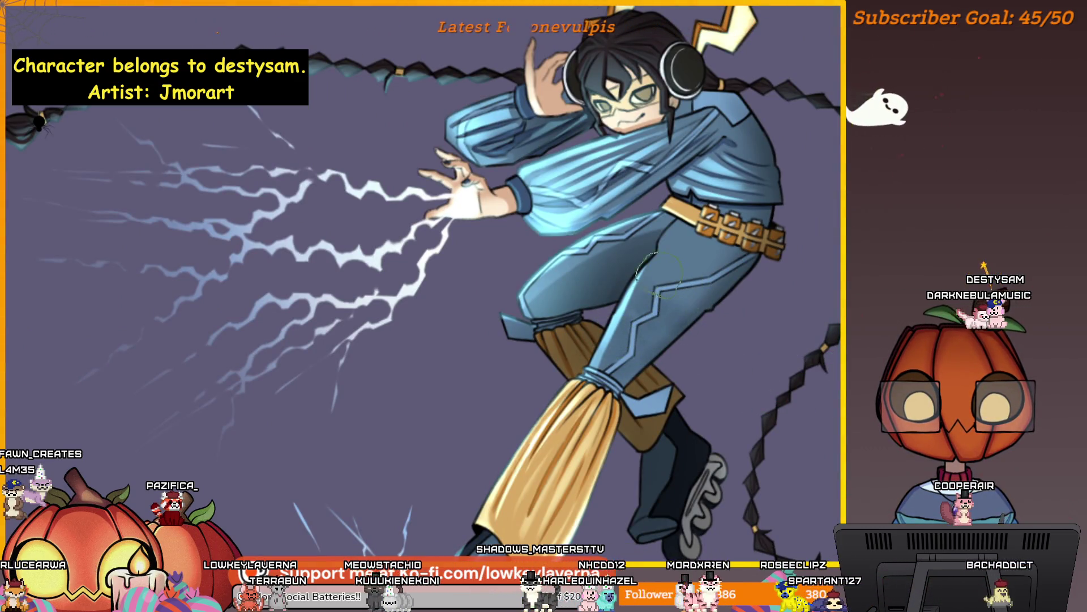
{"action": "scroll", "coordinate": [672, 353], "scroll_direction": "up", "scroll_amount": 2}
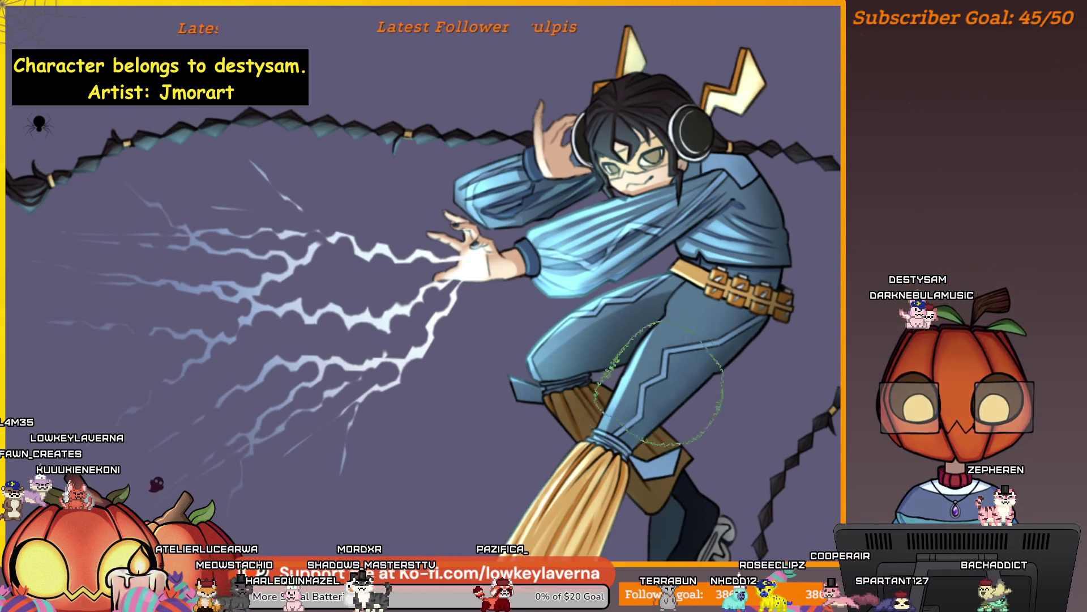
{"action": "scroll", "coordinate": [654, 284], "scroll_direction": "down", "scroll_amount": 2}
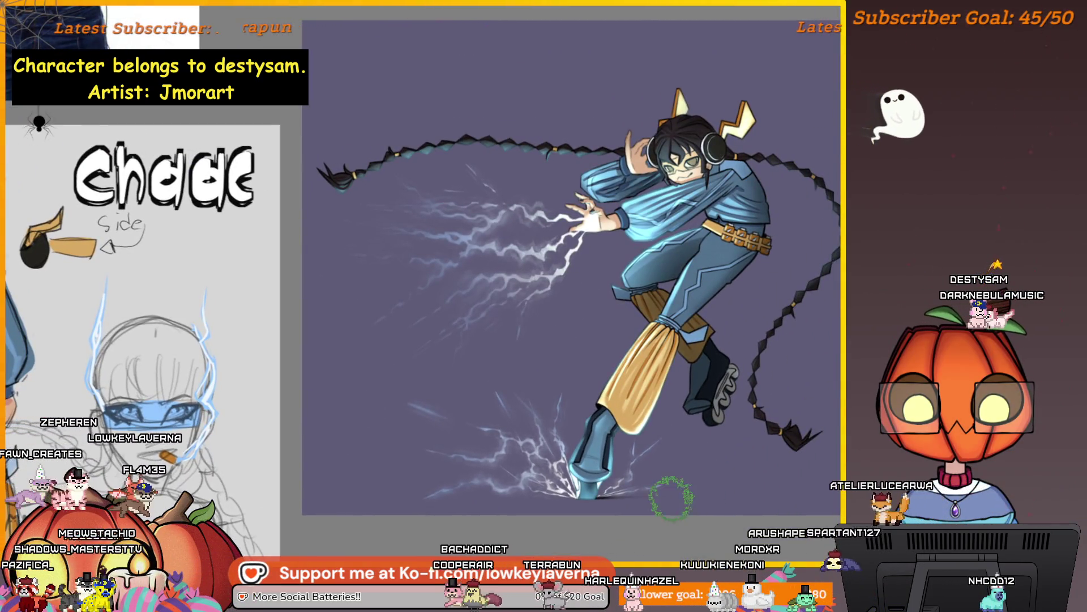
Step: Sample a dark blue from the drawing and zoom in close on the boot
{"action": "left_click", "coordinate": [675, 493], "text": "alt"}
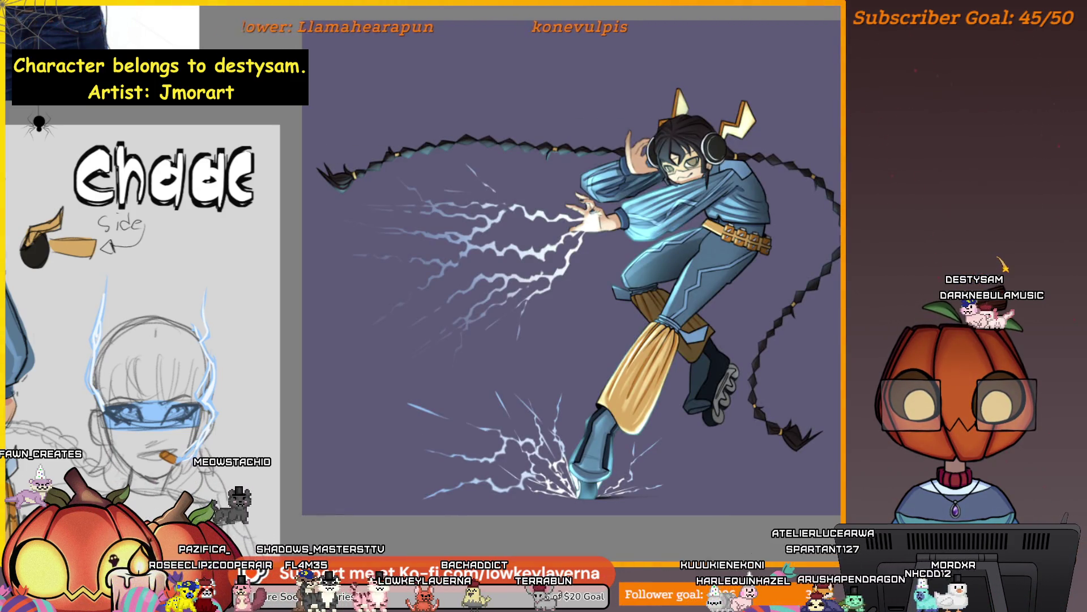
{"action": "left_click", "coordinate": [678, 252]}
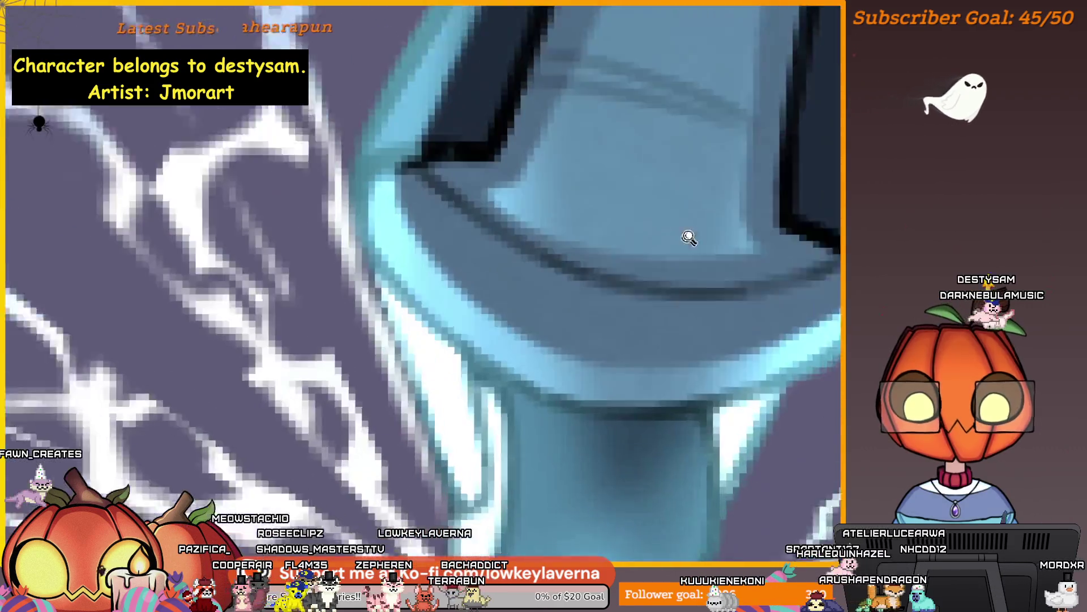
{"action": "scroll", "coordinate": [628, 379], "scroll_direction": "down", "scroll_amount": 2}
{"action": "scroll", "coordinate": [629, 380], "scroll_direction": "down", "scroll_amount": 2}
{"action": "scroll", "coordinate": [617, 379], "scroll_direction": "up", "scroll_amount": 1}
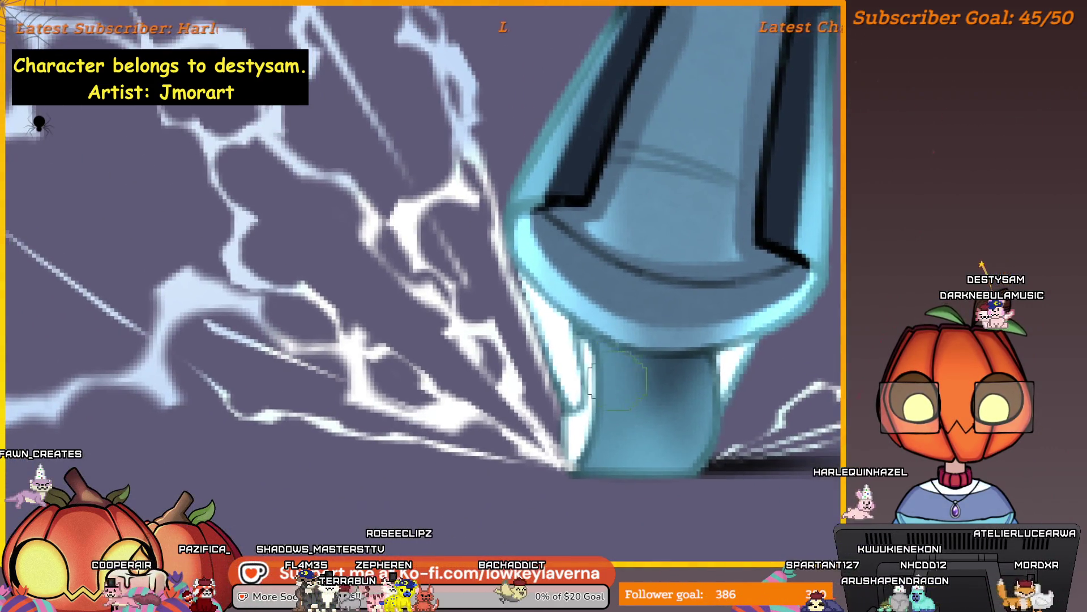
Step: Shade the boot's lower left edge and sole dark navy, then zoom back out
{"action": "left_click_drag", "start_coordinate": [606, 367], "coordinate": [586, 467]}
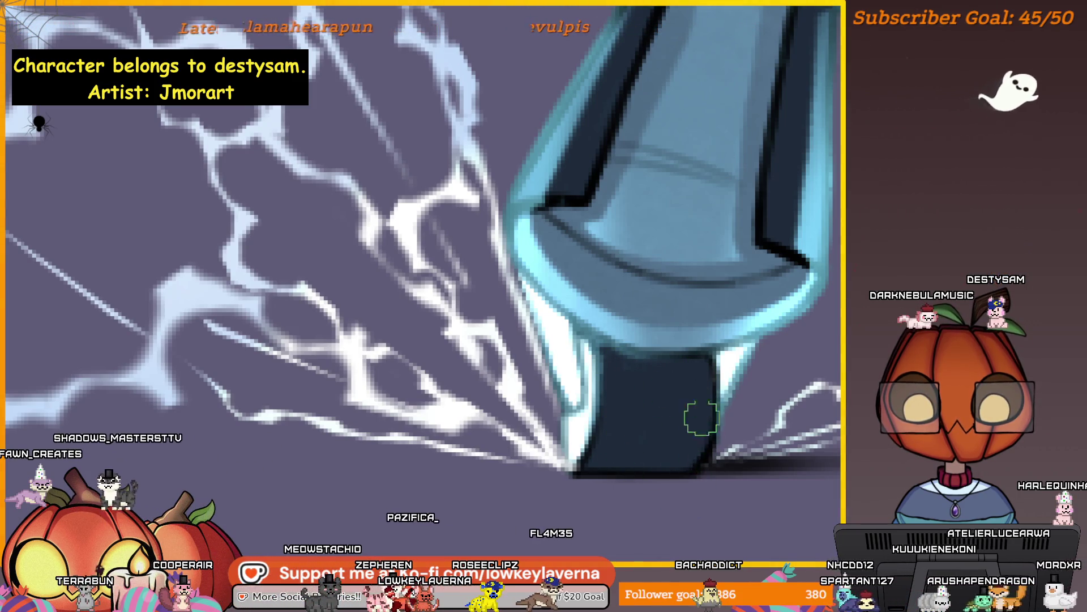
{"action": "key", "text": "bracketright"}
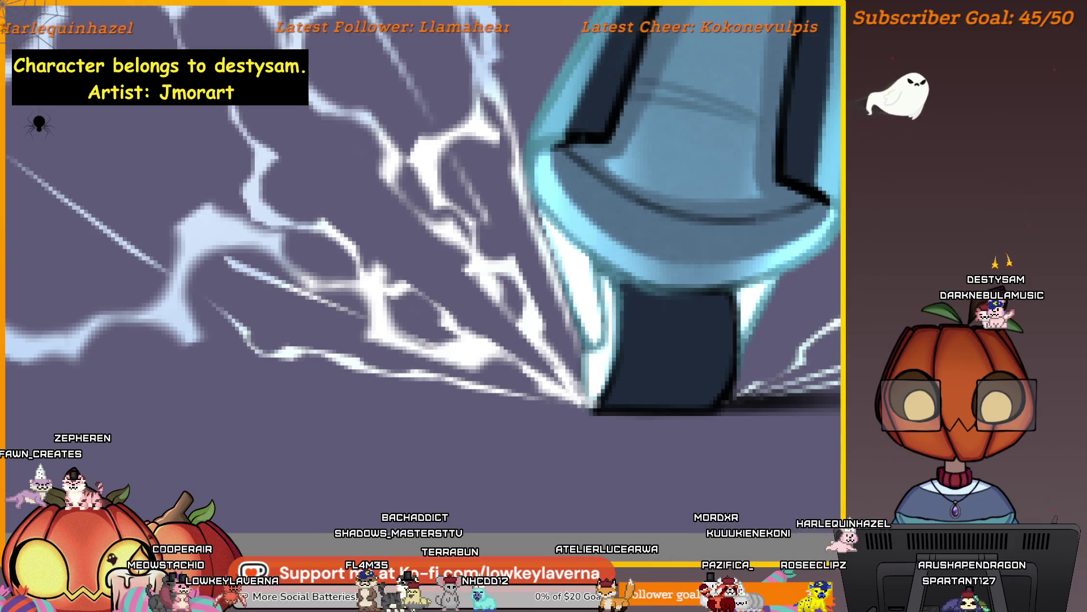
{"action": "left_click_drag", "start_coordinate": [717, 371], "coordinate": [700, 392]}
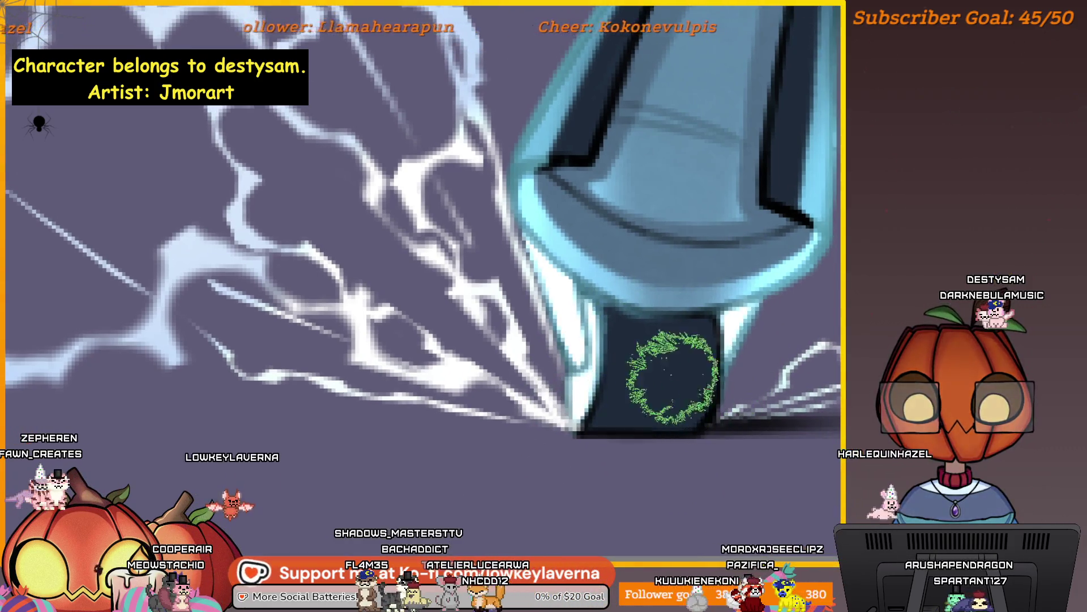
{"action": "scroll", "coordinate": [423, 233], "scroll_direction": "up", "scroll_amount": 1}
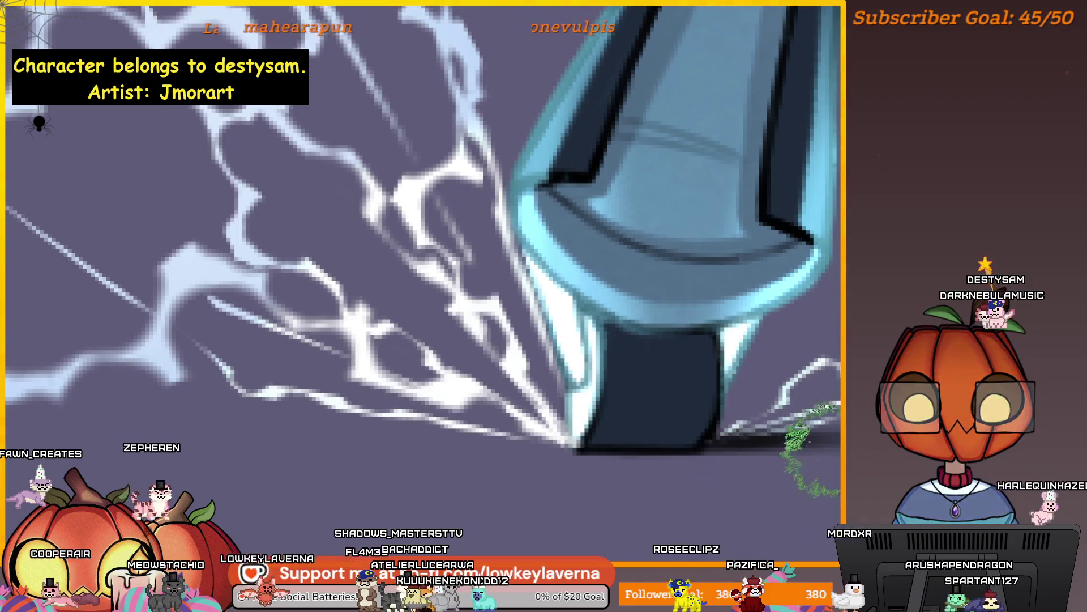
{"action": "left_click_drag", "start_coordinate": [648, 427], "coordinate": [690, 393]}
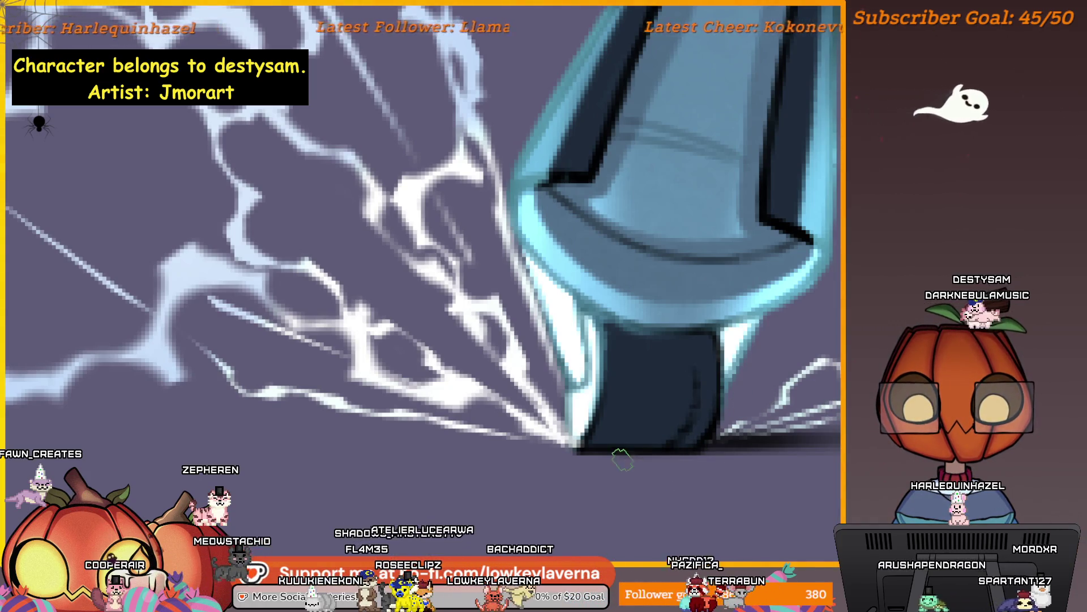
{"action": "key", "text": "ctrl+0"}
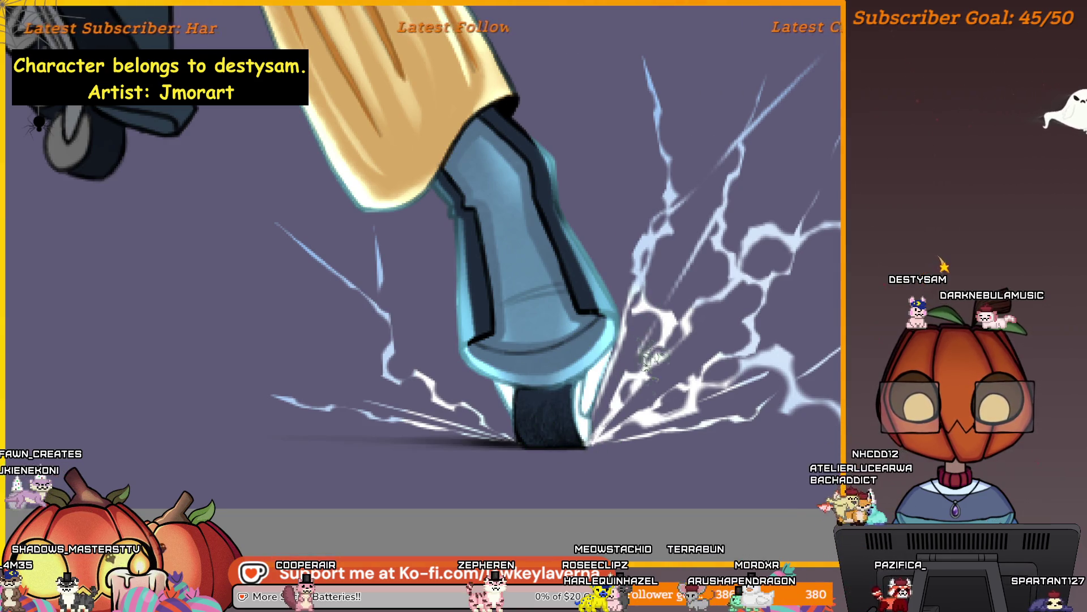
{"action": "scroll", "coordinate": [718, 430], "scroll_direction": "down", "scroll_amount": 3}
{"action": "scroll", "coordinate": [718, 431], "scroll_direction": "up", "scroll_amount": 2}
{"action": "scroll", "coordinate": [717, 431], "scroll_direction": "up", "scroll_amount": 2}
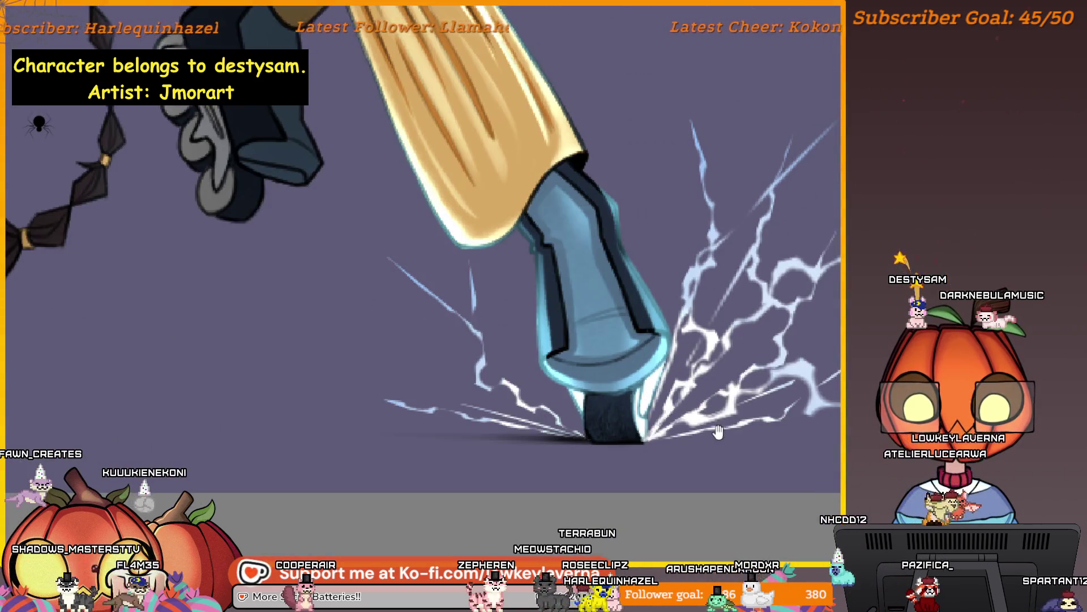
{"action": "scroll", "coordinate": [718, 430], "scroll_direction": "up", "scroll_amount": 1}
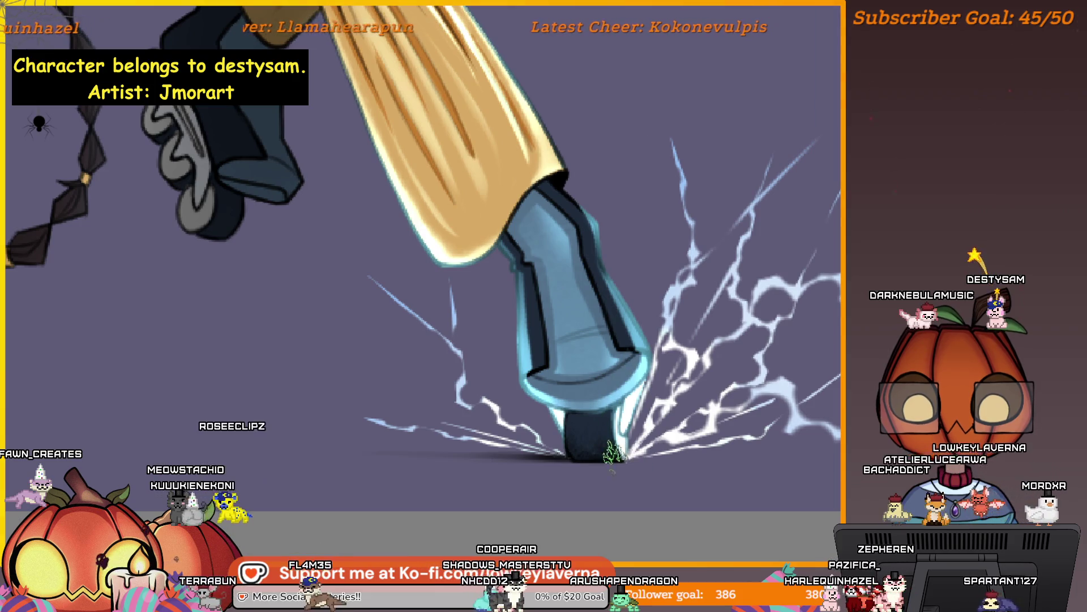
{"action": "scroll", "coordinate": [684, 335], "scroll_direction": "down", "scroll_amount": 2}
{"action": "scroll", "coordinate": [684, 336], "scroll_direction": "down", "scroll_amount": 1}
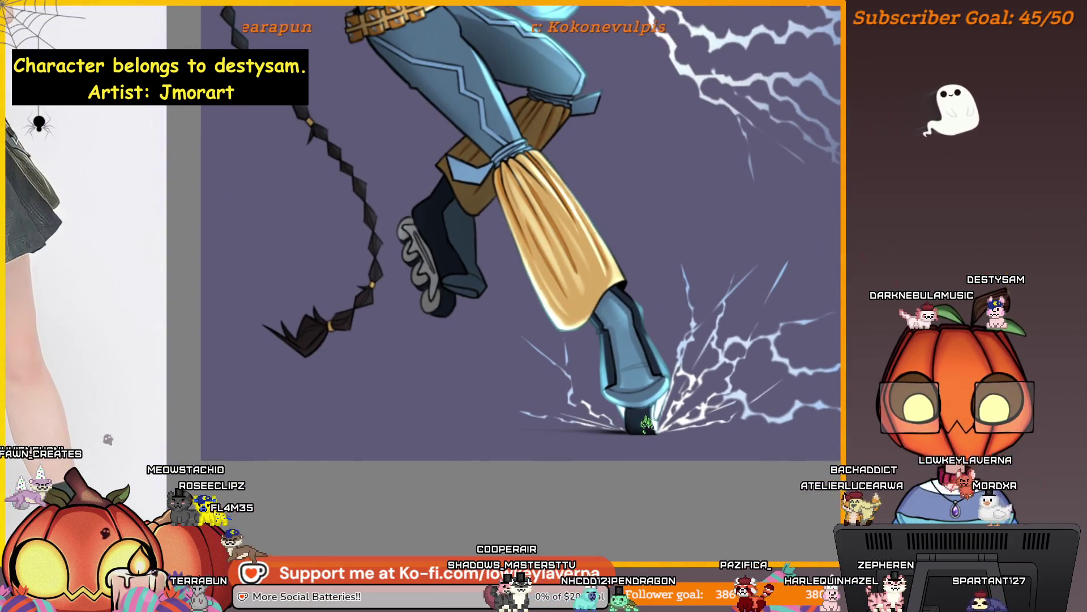
{"action": "scroll", "coordinate": [674, 451], "scroll_direction": "down", "scroll_amount": 2}
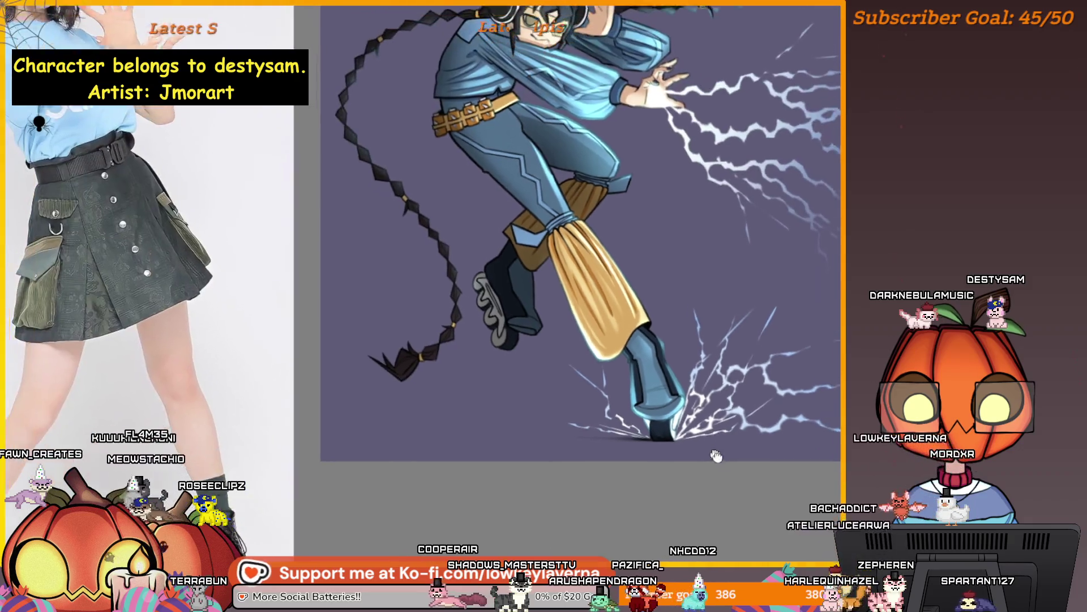
{"action": "scroll", "coordinate": [722, 454], "scroll_direction": "down", "scroll_amount": 1}
{"action": "scroll", "coordinate": [777, 457], "scroll_direction": "down", "scroll_amount": 1}
{"action": "scroll", "coordinate": [777, 443], "scroll_direction": "down", "scroll_amount": 1}
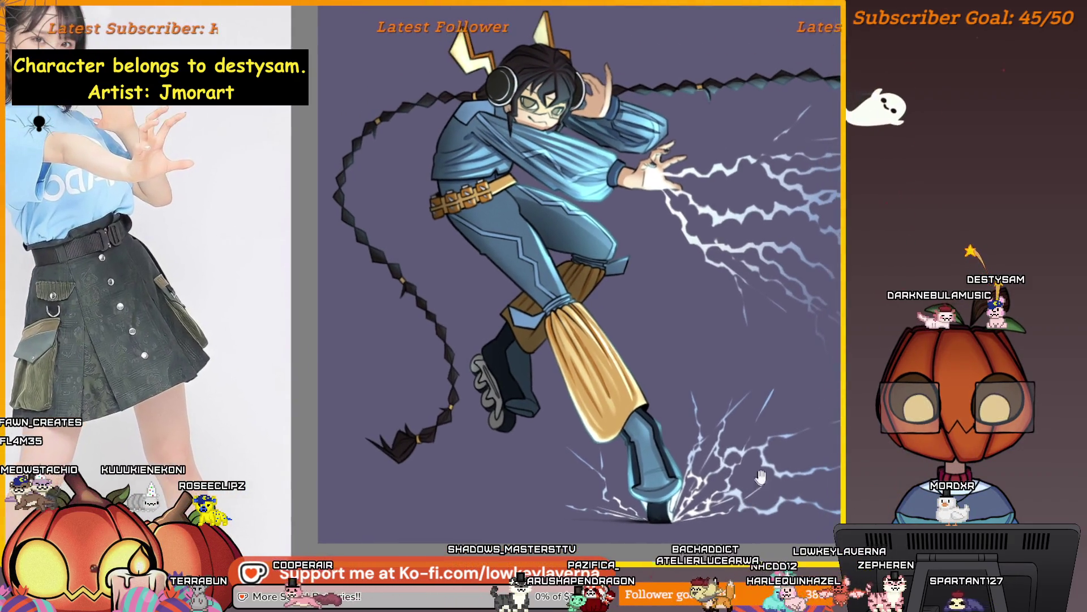
{"action": "scroll", "coordinate": [777, 426], "scroll_direction": "down", "scroll_amount": 1}
{"action": "scroll", "coordinate": [778, 414], "scroll_direction": "down", "scroll_amount": 1}
{"action": "scroll", "coordinate": [777, 413], "scroll_direction": "down", "scroll_amount": 1}
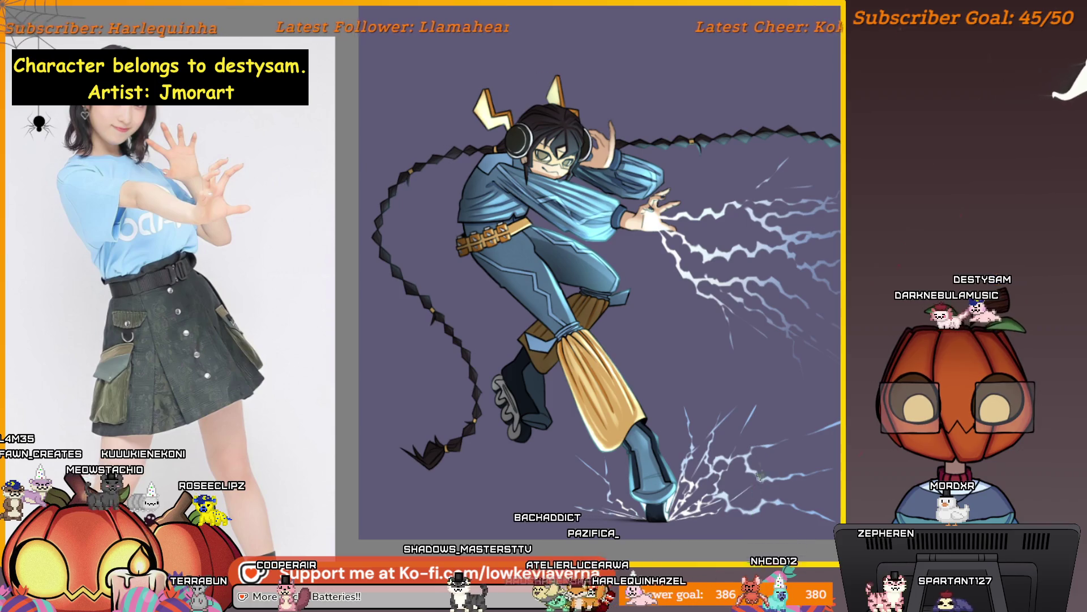
{"action": "scroll", "coordinate": [790, 421], "scroll_direction": "down", "scroll_amount": 1}
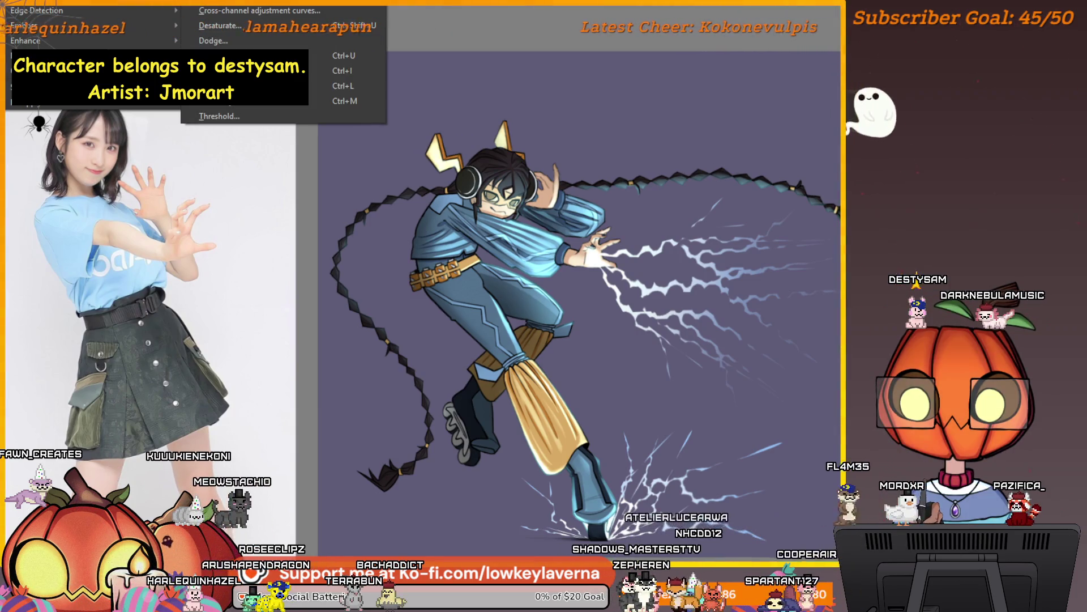
Step: Apply a Color Balance: shadows toward red-blue, midtones toward blue, highlights with red pulled out
{"action": "key", "text": "ctrl+b"}
{"action": "mouse_move", "coordinate": [102, 125]}
{"action": "left_mouse_down"}
{"action": "mouse_move", "coordinate": [113, 129]}
{"action": "mouse_move", "coordinate": [96, 146]}
{"action": "mouse_move", "coordinate": [111, 161]}
{"action": "left_mouse_up"}
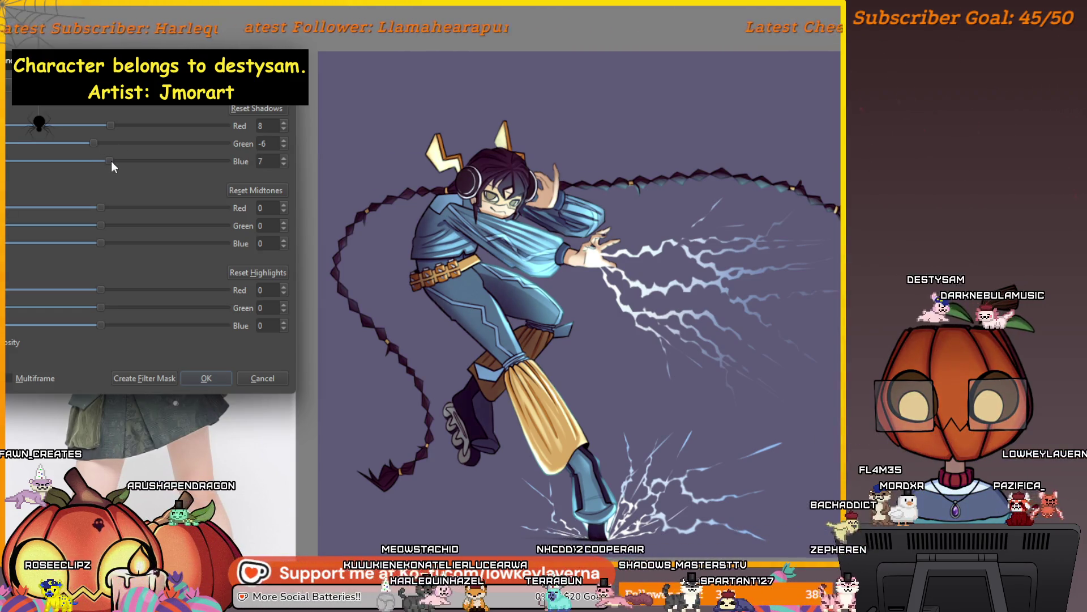
{"action": "mouse_move", "coordinate": [111, 160]}
{"action": "left_mouse_down"}
{"action": "mouse_move", "coordinate": [115, 127]}
{"action": "mouse_move", "coordinate": [108, 141]}
{"action": "left_mouse_up"}
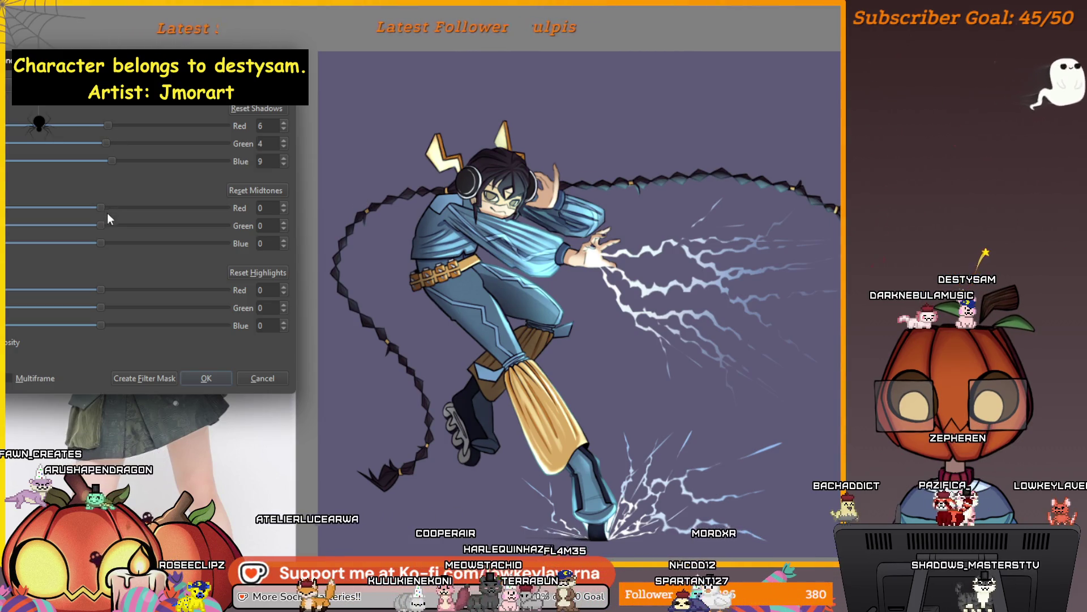
{"action": "left_click_drag", "start_coordinate": [107, 212], "coordinate": [99, 210]}
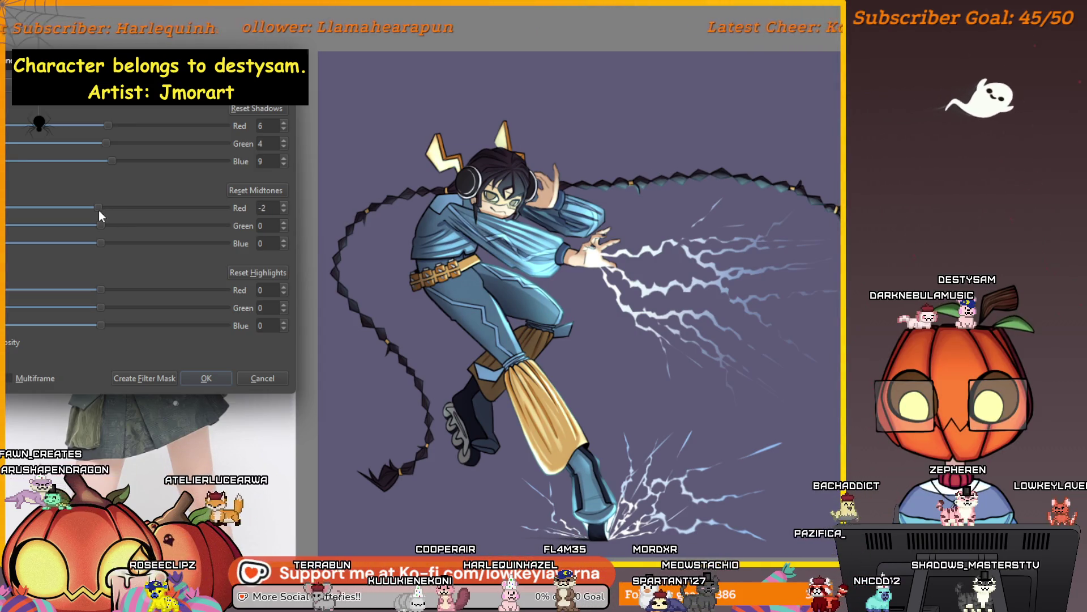
{"action": "left_click_drag", "start_coordinate": [110, 228], "coordinate": [109, 245]}
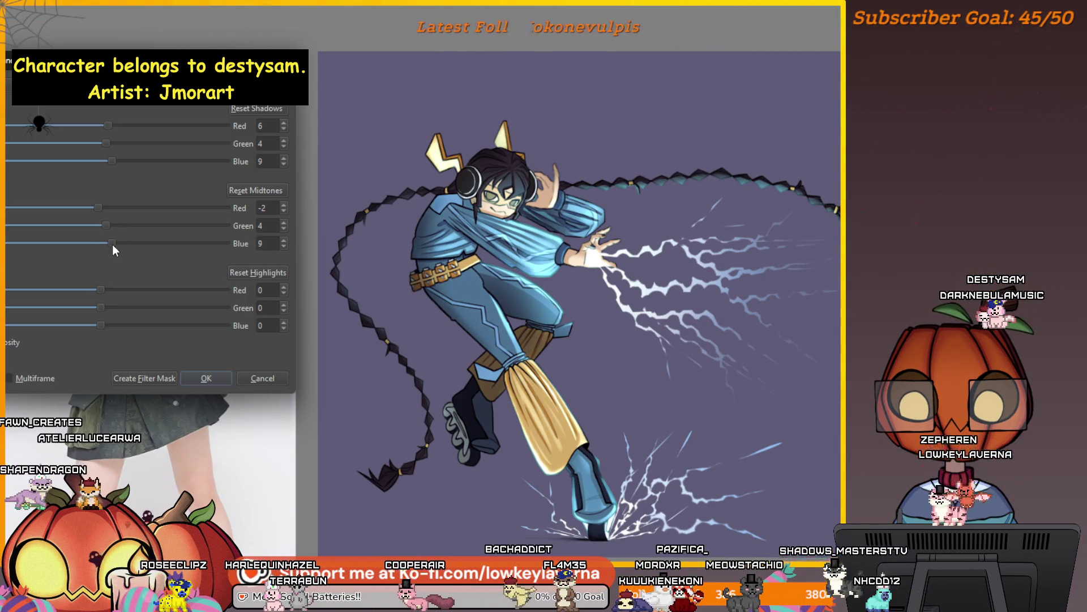
{"action": "left_click_drag", "start_coordinate": [113, 243], "coordinate": [119, 248]}
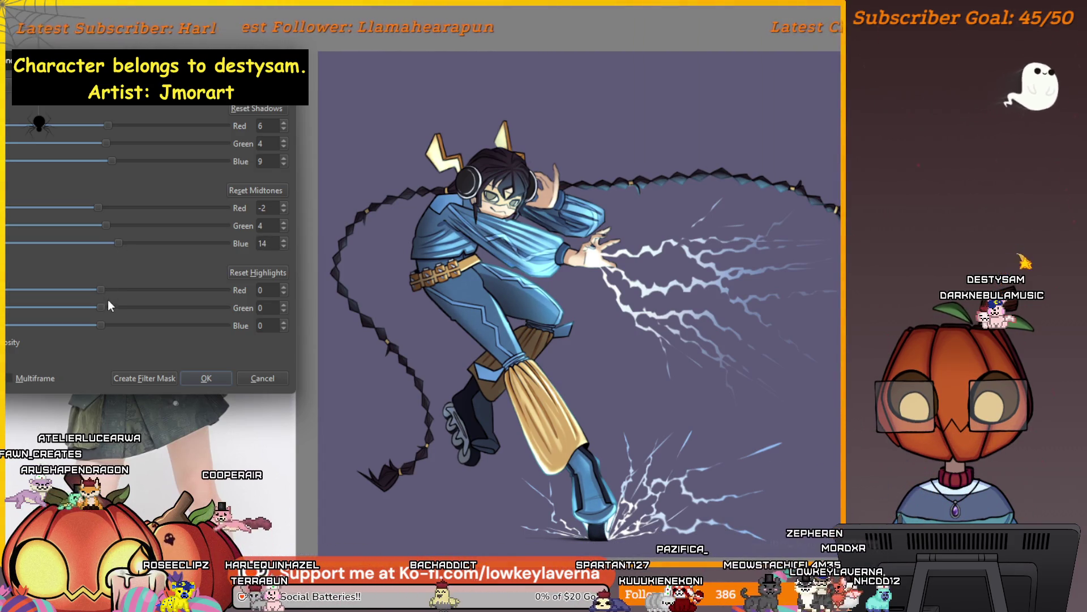
{"action": "mouse_move", "coordinate": [101, 290]}
{"action": "left_mouse_down"}
{"action": "mouse_move", "coordinate": [94, 298]}
{"action": "mouse_move", "coordinate": [110, 310]}
{"action": "mouse_move", "coordinate": [90, 326]}
{"action": "left_mouse_up"}
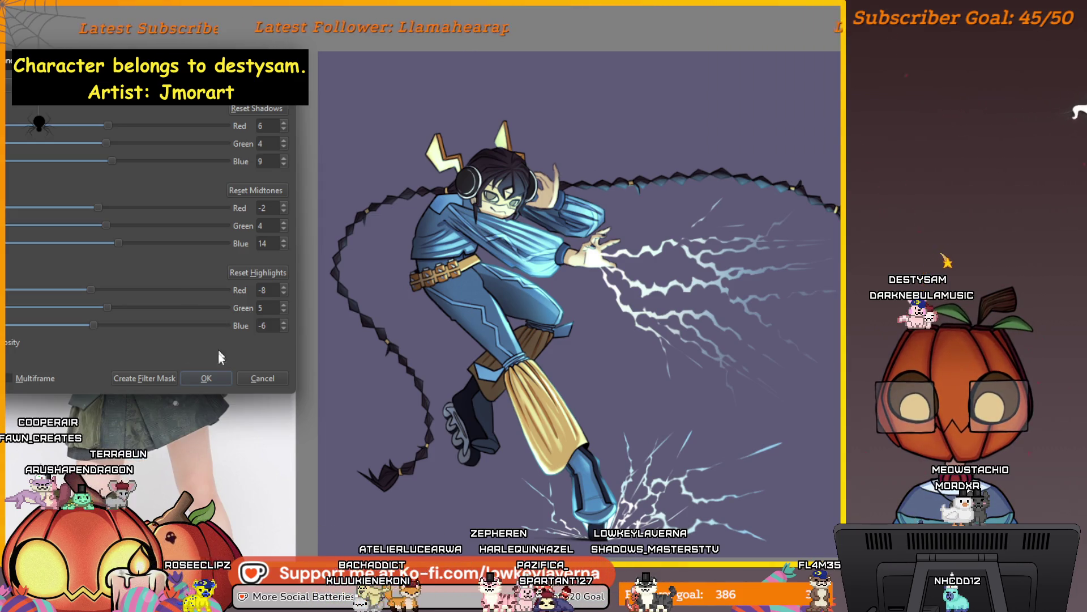
{"action": "left_click", "coordinate": [206, 378]}
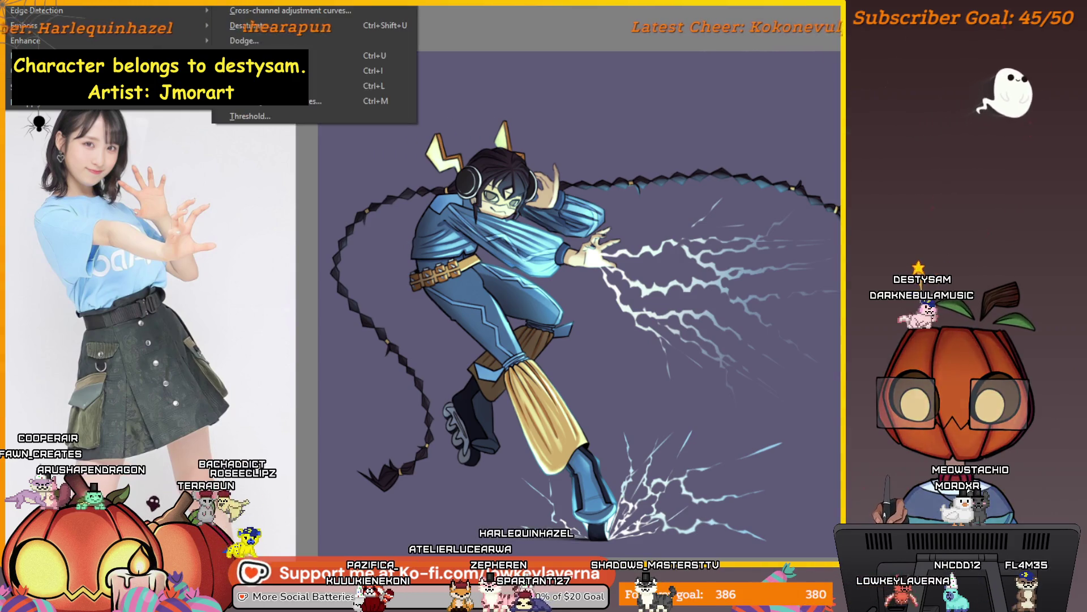
Step: In HSV Adjustment nudge the hue slightly up and back to about 7, then close it
{"action": "left_click", "coordinate": [275, 33]}
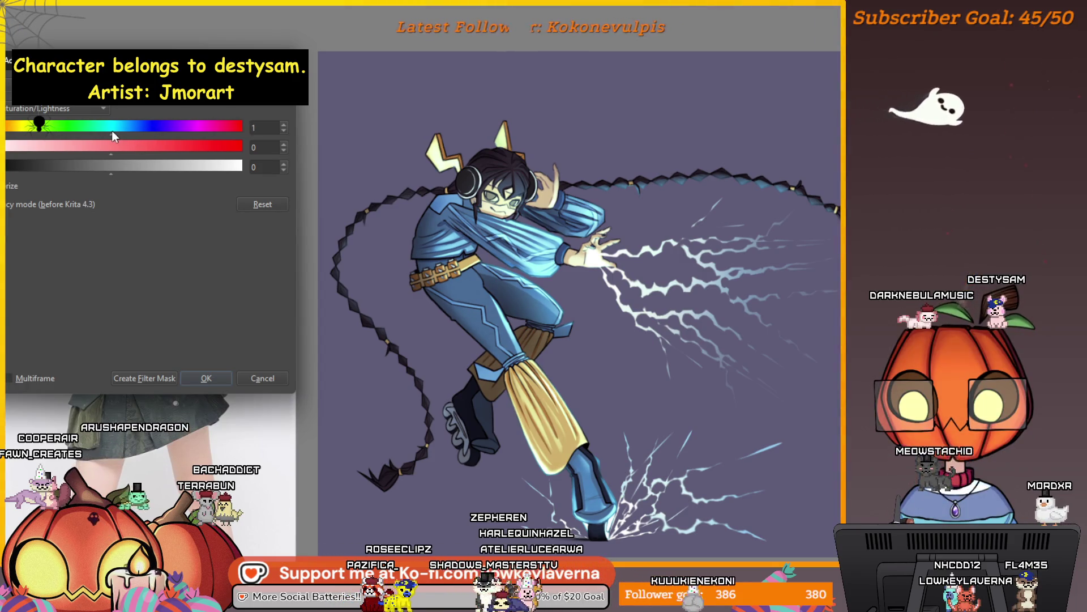
{"action": "left_click_drag", "start_coordinate": [110, 133], "coordinate": [115, 132]}
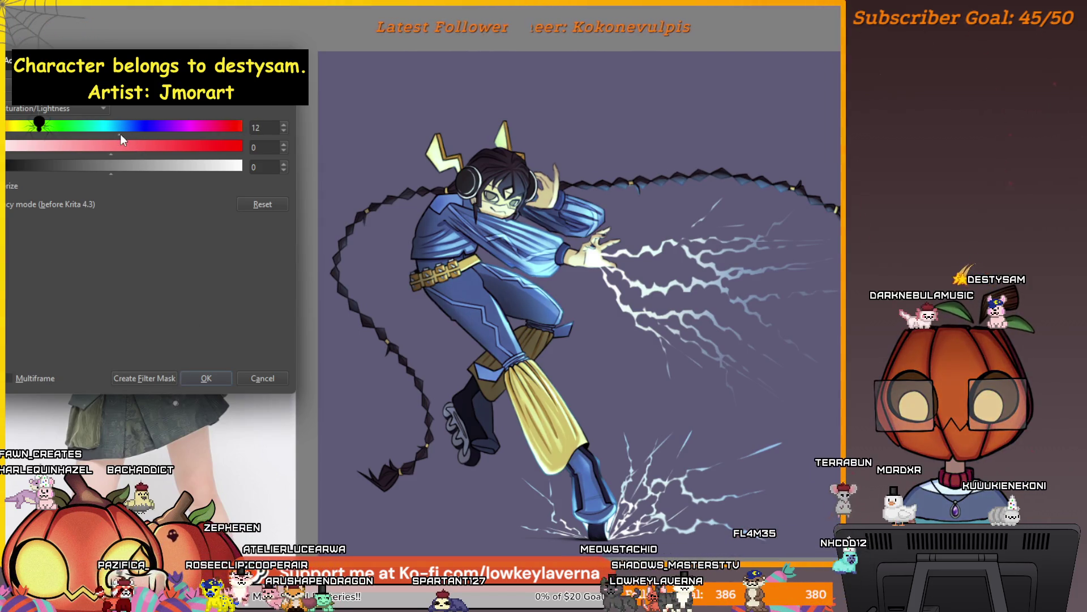
{"action": "left_click_drag", "start_coordinate": [115, 135], "coordinate": [120, 133]}
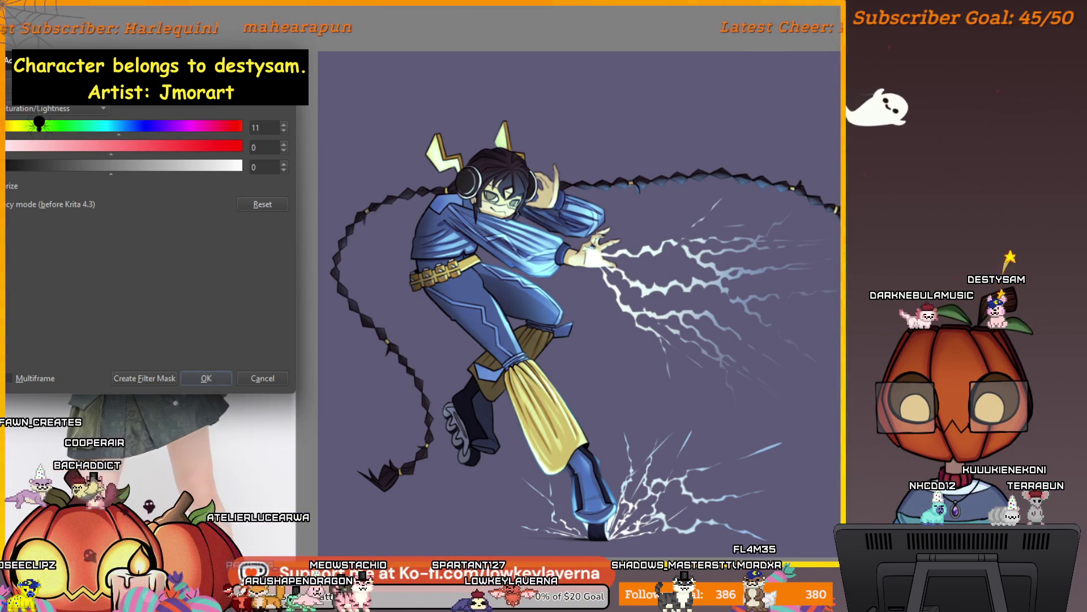
{"action": "left_click_drag", "start_coordinate": [120, 133], "coordinate": [122, 137]}
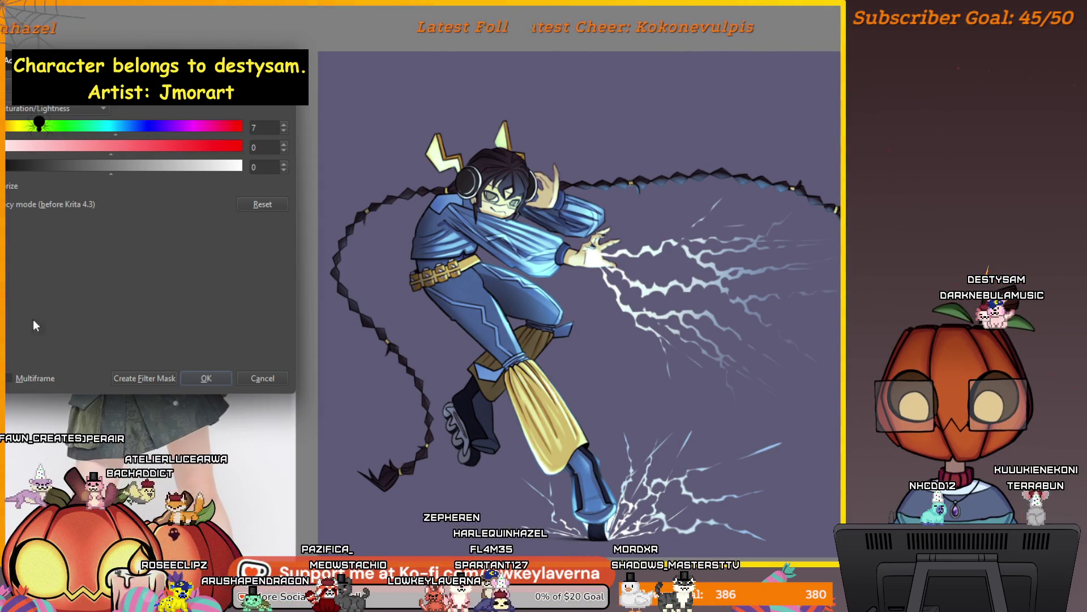
{"action": "left_click", "coordinate": [206, 378]}
Step: Reach Color Balance from the Filter > Adjust menu via the keyboard
{"action": "key", "text": "alt+s"}
{"action": "key", "text": "Right"}
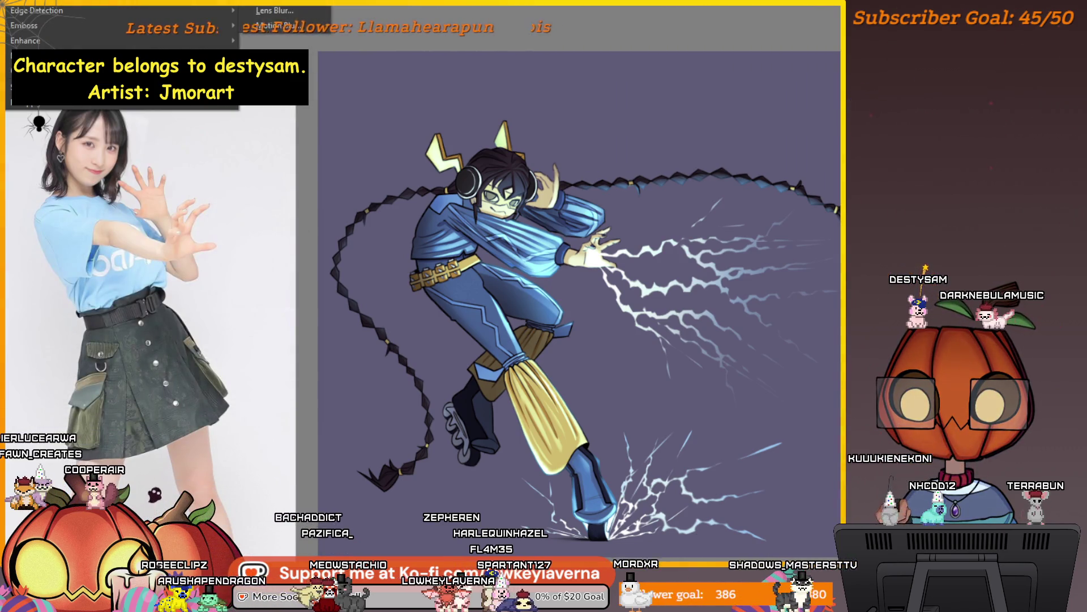
{"action": "key", "text": "Up"}
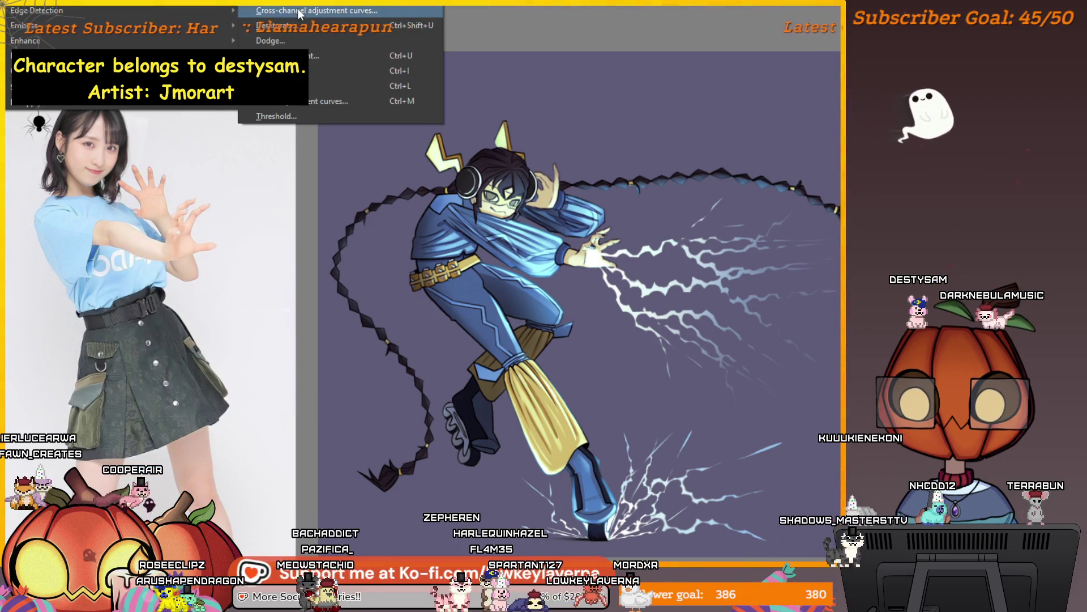
{"action": "key", "text": "Up"}
{"action": "key", "text": "Return"}
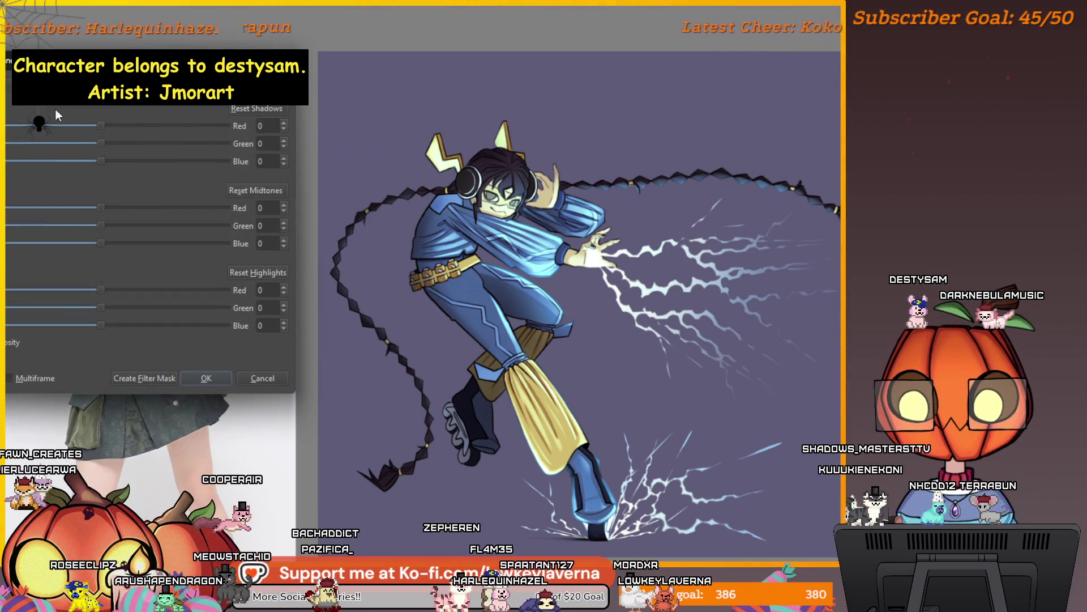
Step: Warm the shadows with red, lower their green by one and add blue
{"action": "left_click_drag", "start_coordinate": [104, 125], "coordinate": [110, 131]}
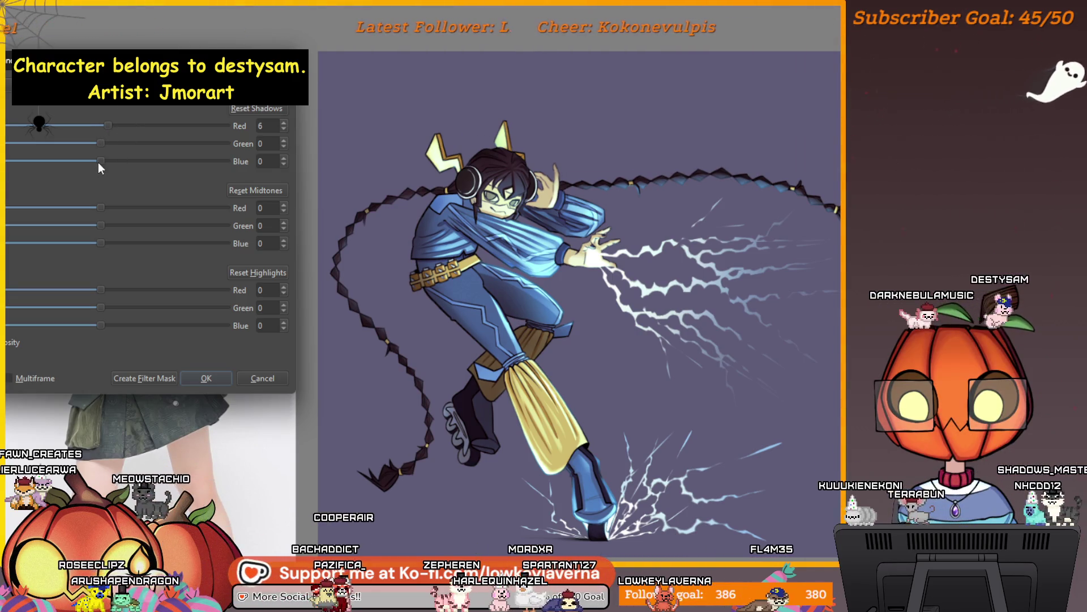
{"action": "left_click_drag", "start_coordinate": [111, 143], "coordinate": [107, 141]}
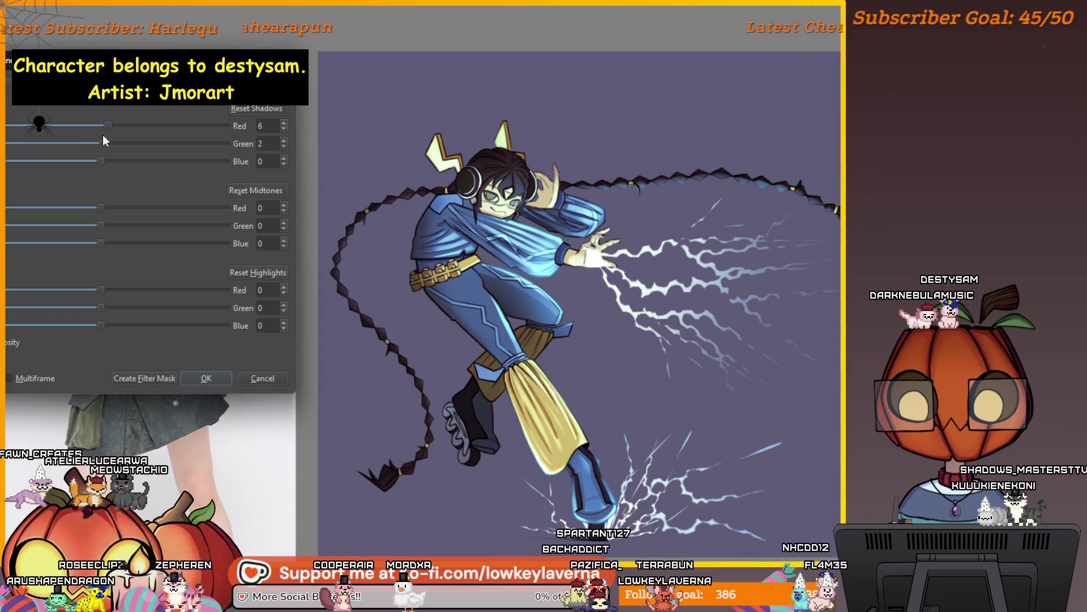
{"action": "left_click", "coordinate": [283, 146]}
{"action": "left_click_drag", "start_coordinate": [100, 162], "coordinate": [111, 161]}
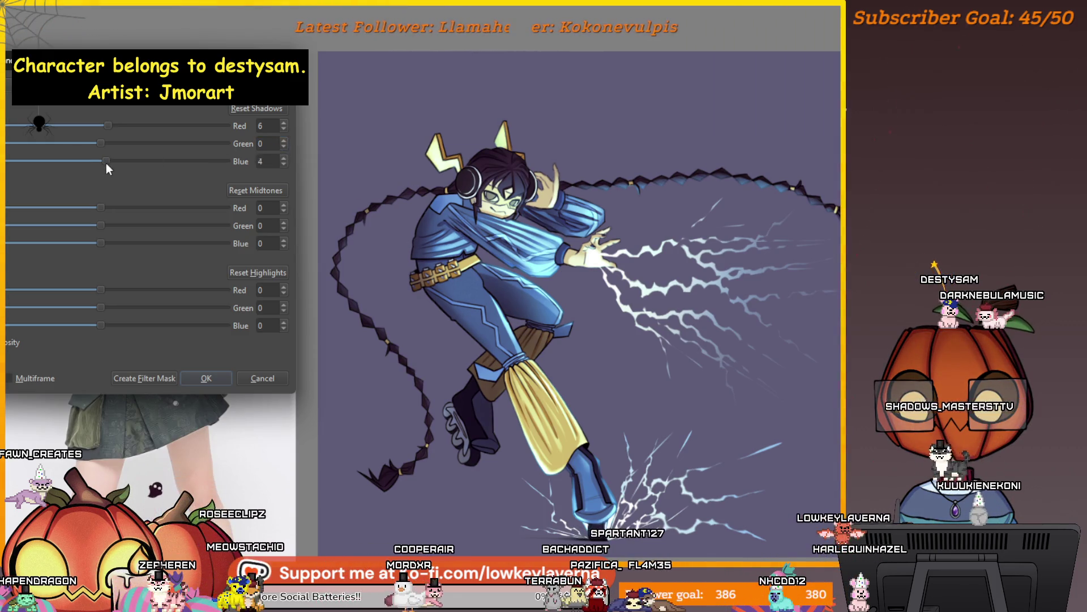
{"action": "left_click_drag", "start_coordinate": [111, 162], "coordinate": [113, 163]}
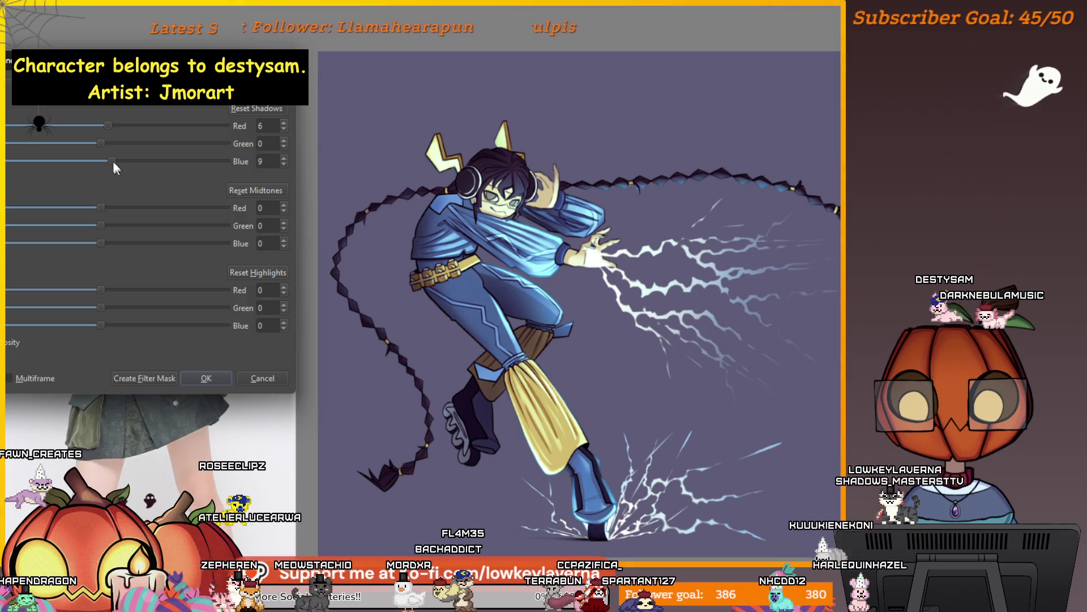
Step: Tune the midtones: red up then back down, green toward neutral, blue slightly adjusted
{"action": "left_click_drag", "start_coordinate": [100, 208], "coordinate": [124, 210]}
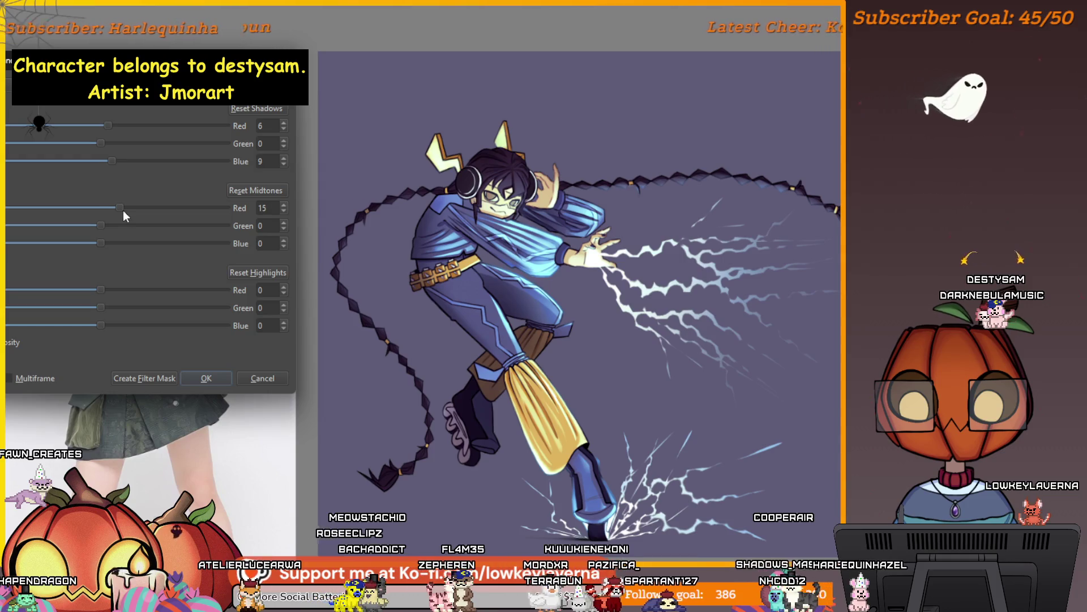
{"action": "mouse_move", "coordinate": [122, 217]}
{"action": "left_mouse_down"}
{"action": "mouse_move", "coordinate": [103, 215]}
{"action": "mouse_move", "coordinate": [123, 225]}
{"action": "mouse_move", "coordinate": [98, 229]}
{"action": "left_mouse_up"}
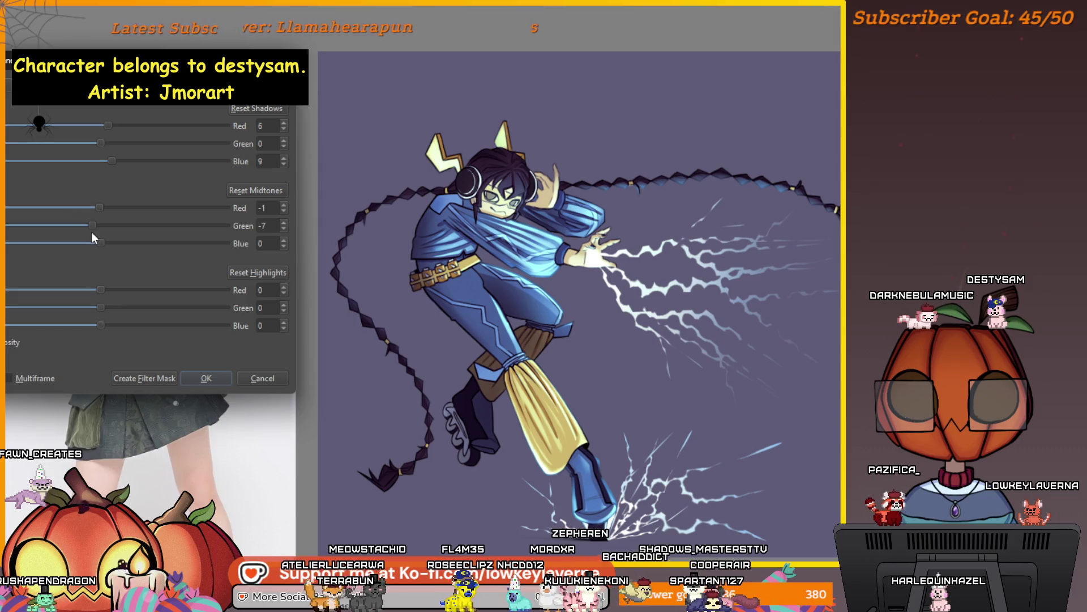
{"action": "left_click_drag", "start_coordinate": [90, 236], "coordinate": [98, 239]}
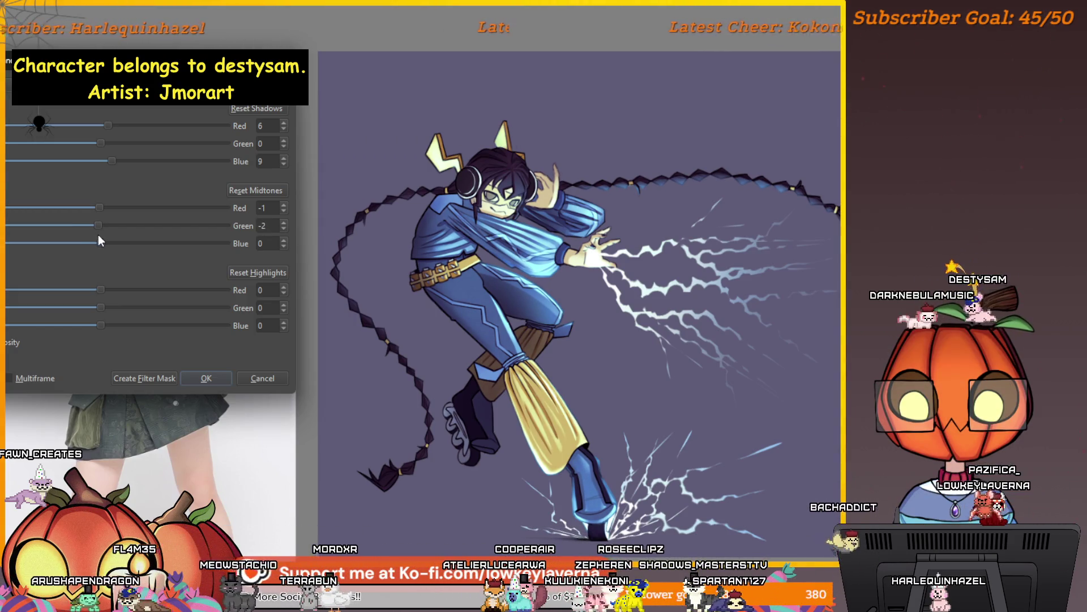
{"action": "mouse_move", "coordinate": [98, 241]}
{"action": "left_mouse_down"}
{"action": "mouse_move", "coordinate": [112, 246]}
{"action": "mouse_move", "coordinate": [100, 248]}
{"action": "left_mouse_up"}
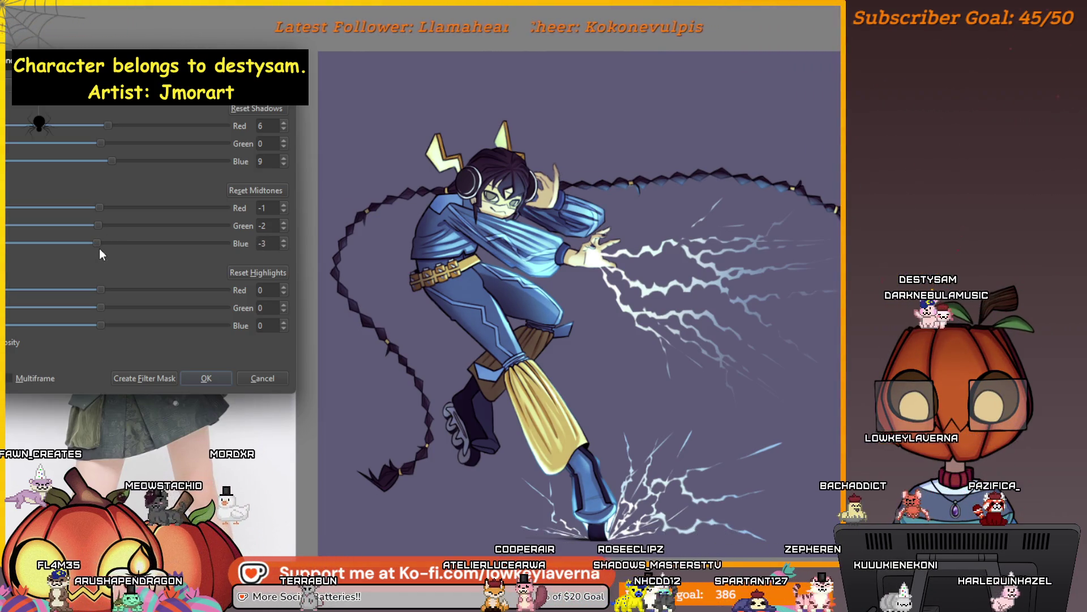
{"action": "left_click_drag", "start_coordinate": [99, 208], "coordinate": [105, 207]}
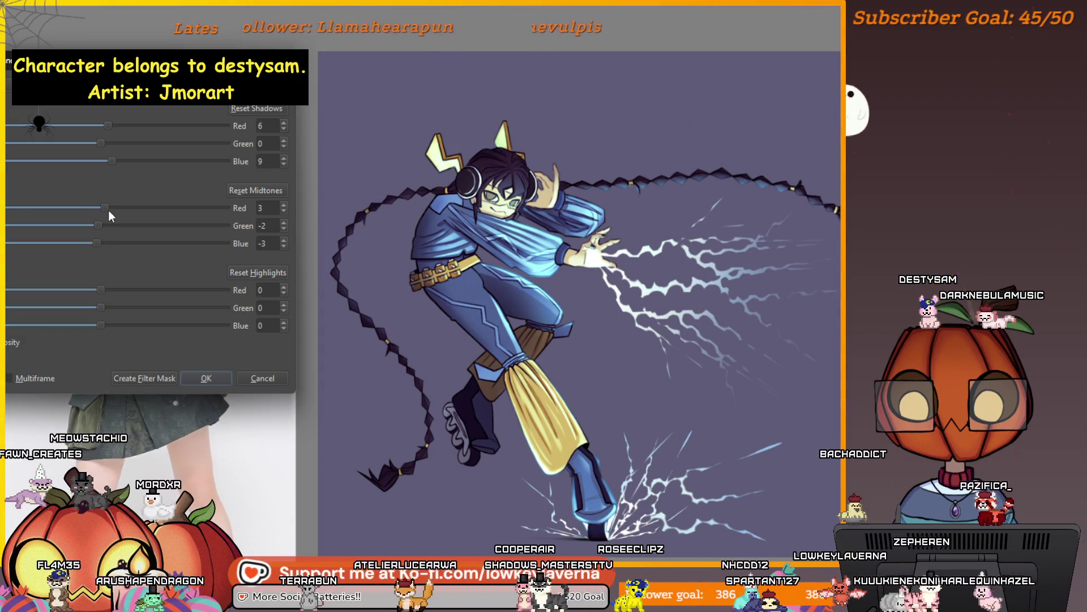
Step: Reduce highlight red, adjust highlight green and blue, and apply the colour balance
{"action": "mouse_move", "coordinate": [103, 292]}
{"action": "left_mouse_down"}
{"action": "mouse_move", "coordinate": [92, 315]}
{"action": "mouse_move", "coordinate": [116, 325]}
{"action": "mouse_move", "coordinate": [73, 328]}
{"action": "mouse_move", "coordinate": [117, 333]}
{"action": "mouse_move", "coordinate": [85, 331]}
{"action": "mouse_move", "coordinate": [107, 315]}
{"action": "left_mouse_up"}
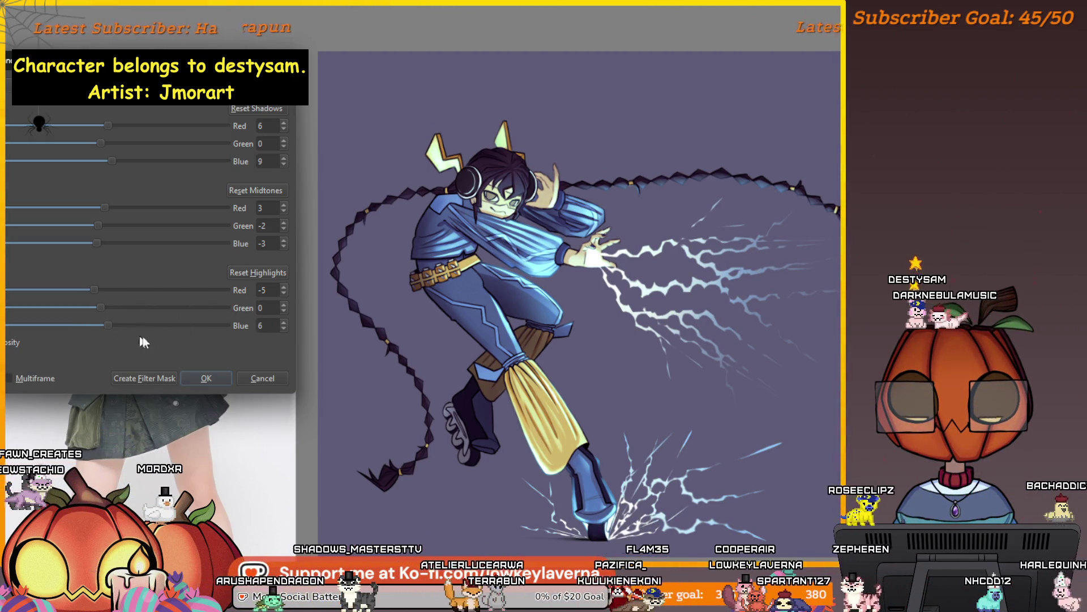
{"action": "left_click", "coordinate": [282, 329]}
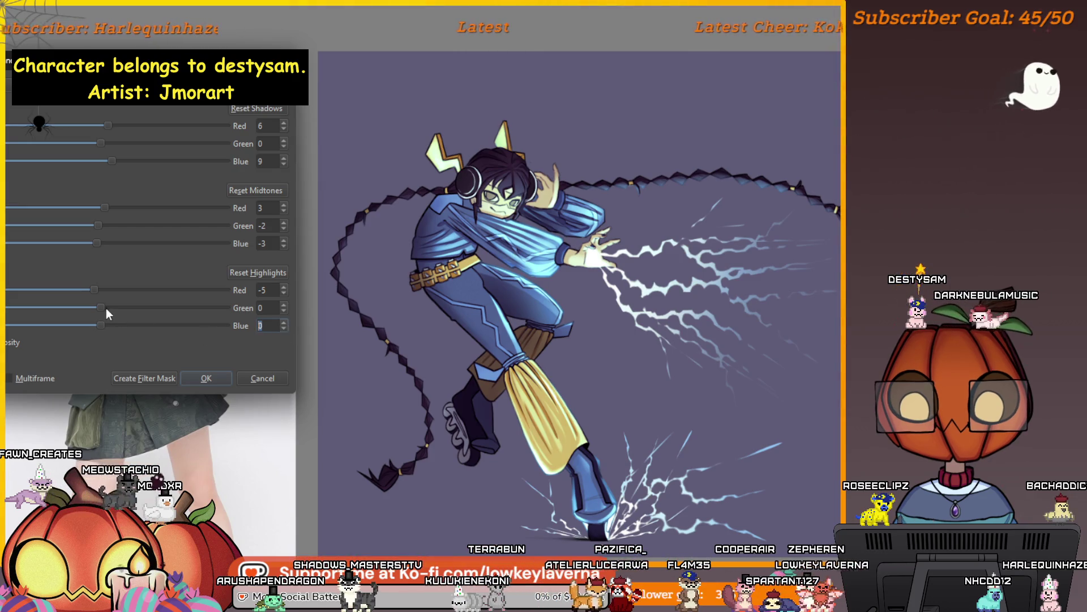
{"action": "mouse_move", "coordinate": [101, 307]}
{"action": "left_mouse_down"}
{"action": "mouse_move", "coordinate": [83, 297]}
{"action": "mouse_move", "coordinate": [156, 304]}
{"action": "mouse_move", "coordinate": [132, 305]}
{"action": "left_mouse_up"}
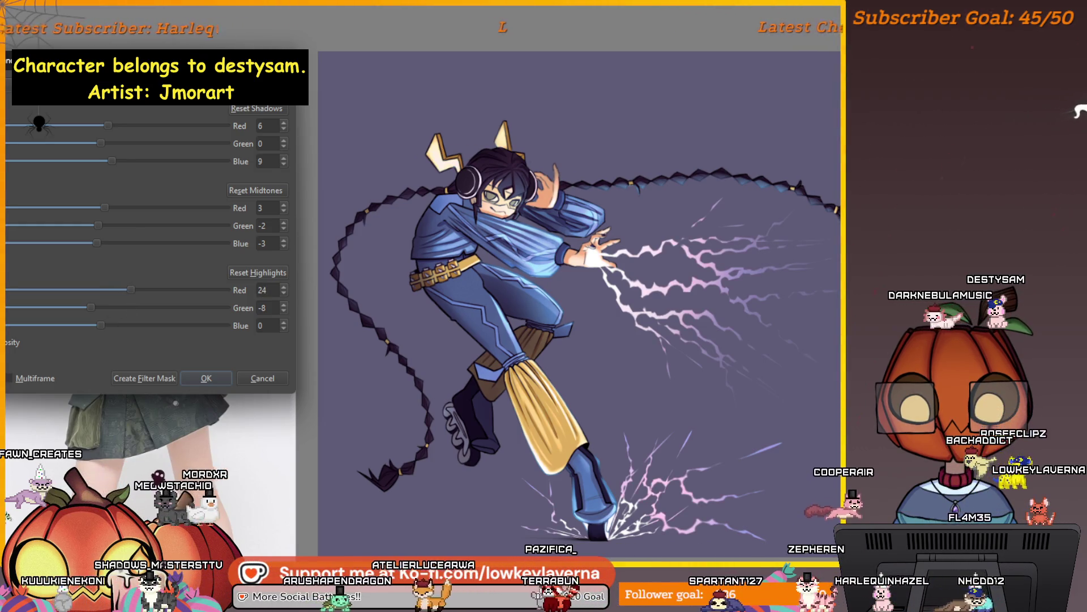
{"action": "left_click", "coordinate": [206, 379]}
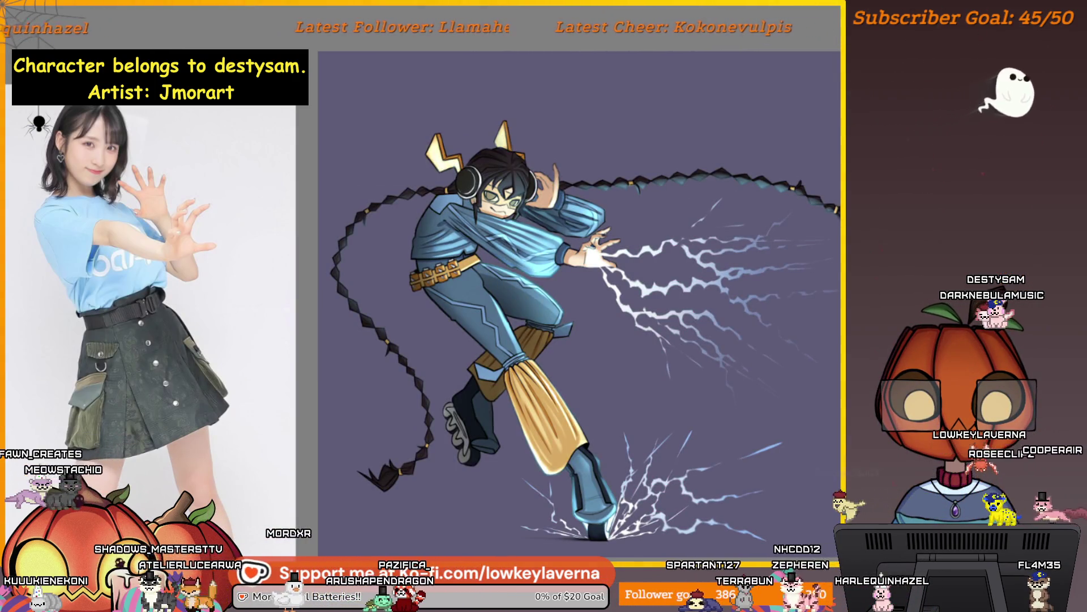
Step: Toggle the colour balance back for comparison and view the artwork beside the reference board
{"action": "key", "text": "ctrl+z"}
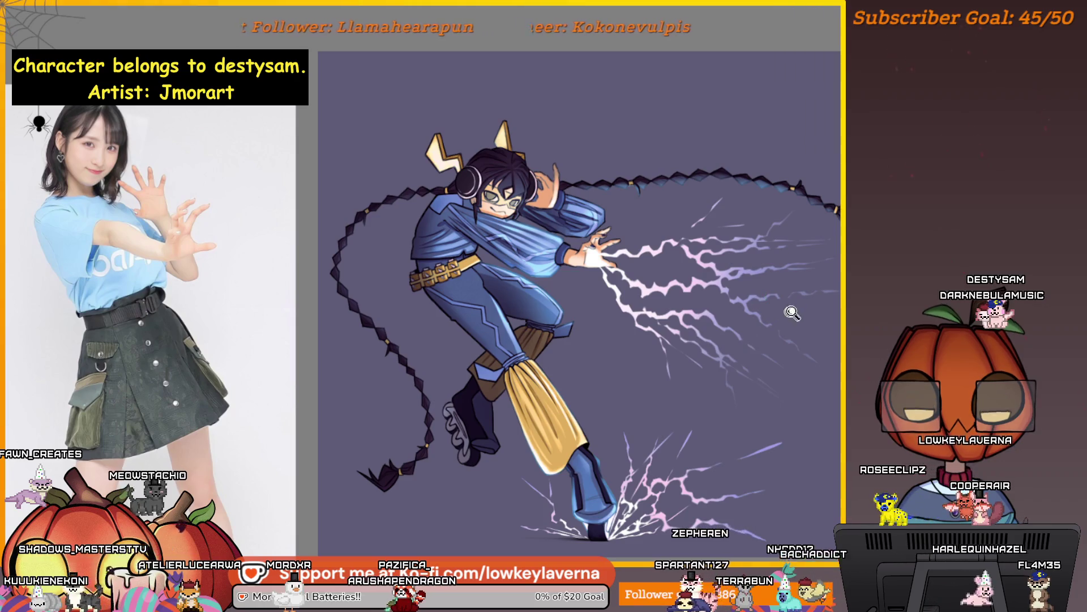
{"action": "key", "text": "ctrl+minus"}
{"action": "key", "text": "ctrl+minus"}
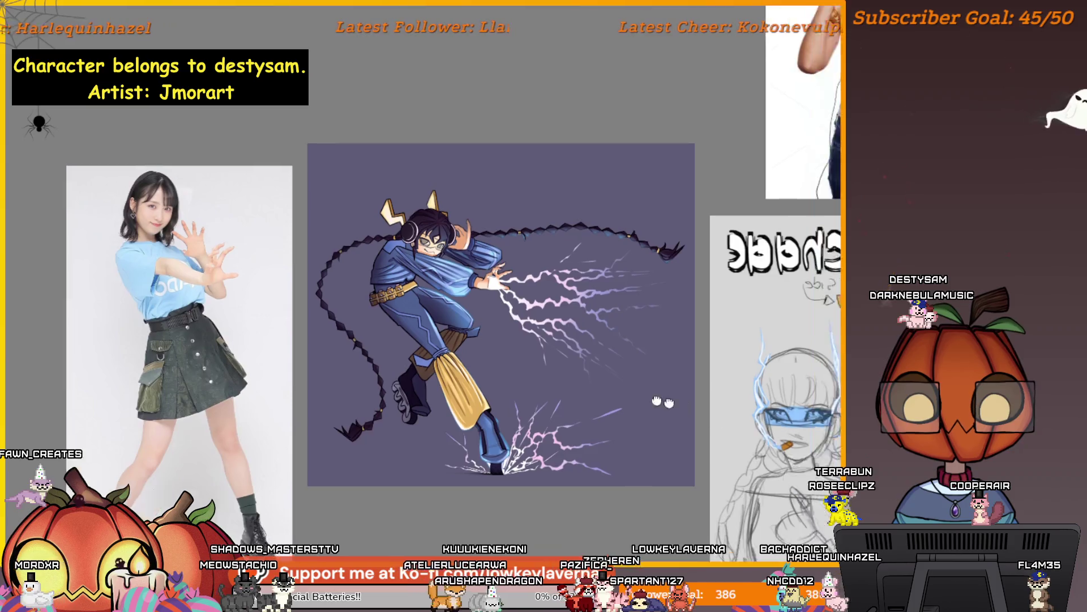
{"action": "scroll", "coordinate": [594, 246], "scroll_direction": "down", "scroll_amount": 2}
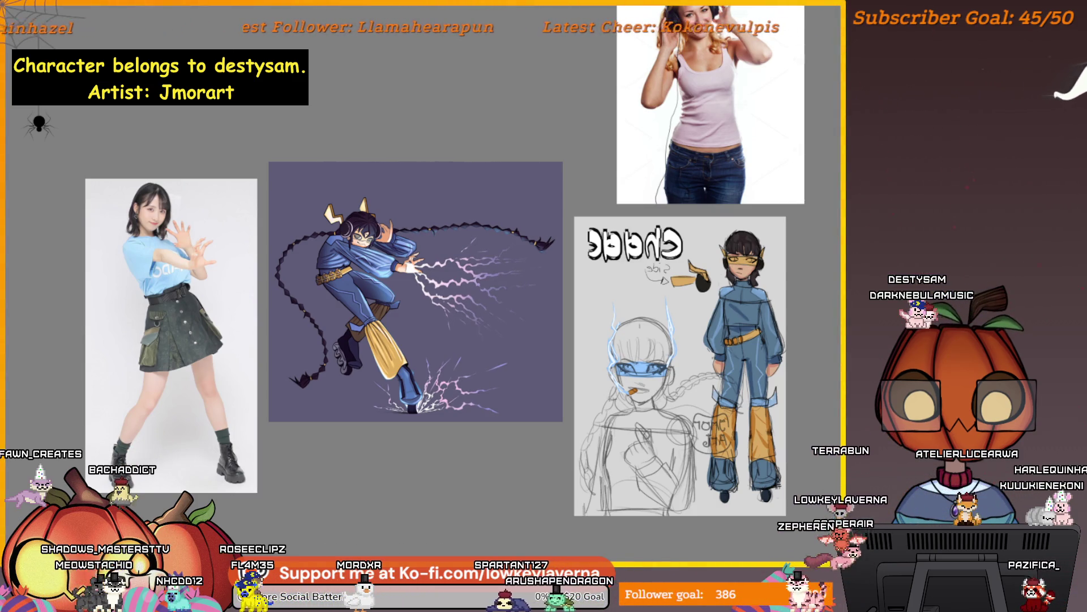
{"action": "scroll", "coordinate": [491, 284], "scroll_direction": "up", "scroll_amount": 5}
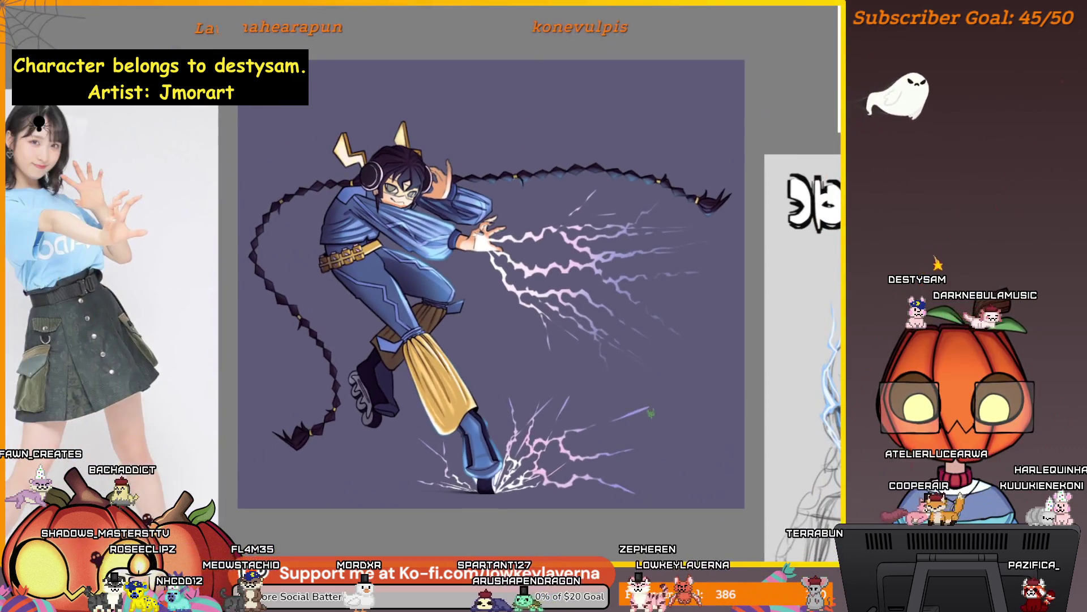
{"action": "left_click_drag", "start_coordinate": [651, 414], "coordinate": [678, 427]}
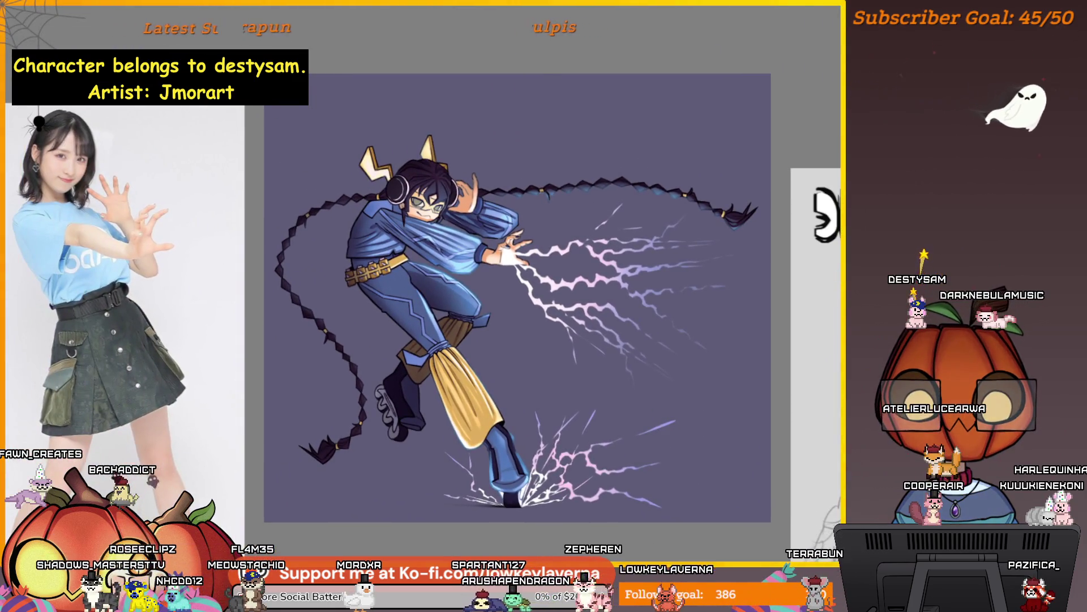
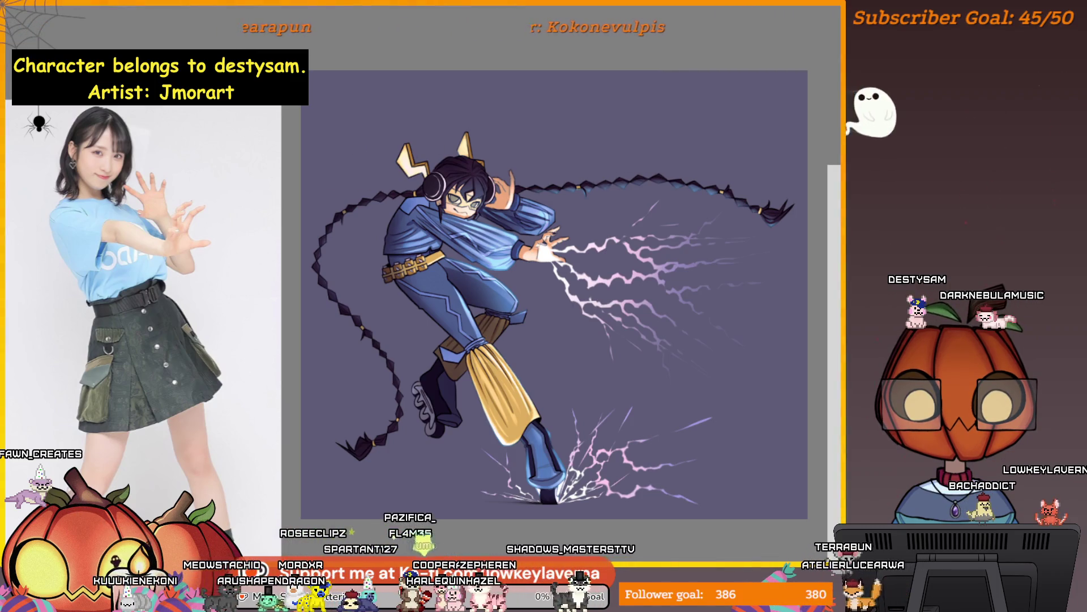
Step: Dismiss the pop-up palette, then trial two dark strokes below the belt and undo both
{"action": "right_click", "coordinate": [704, 140]}
{"action": "key", "text": "Escape"}
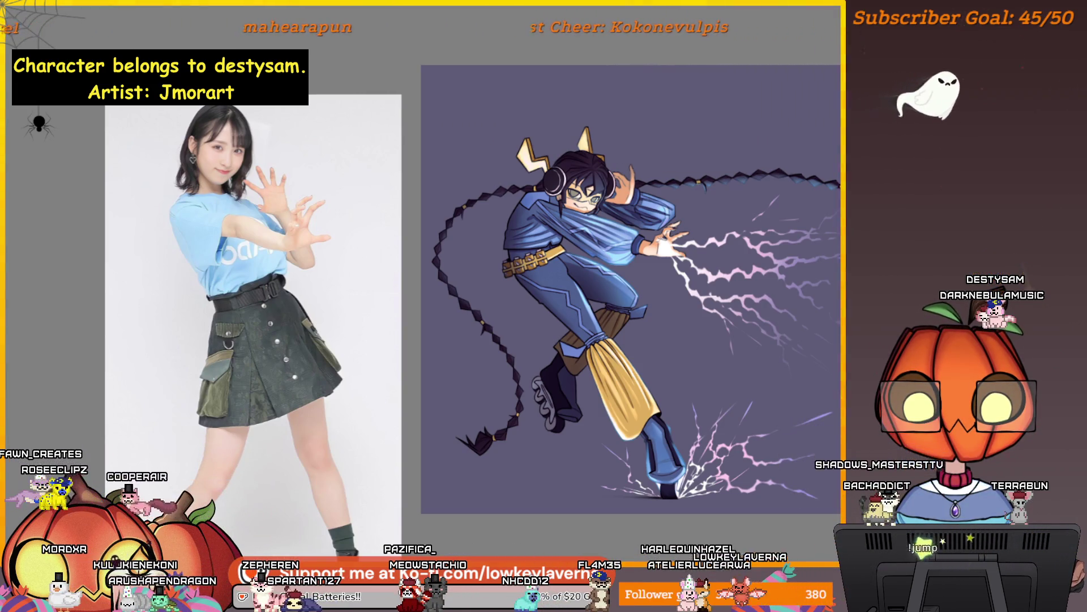
{"action": "scroll", "coordinate": [622, 278], "scroll_direction": "up", "scroll_amount": 5}
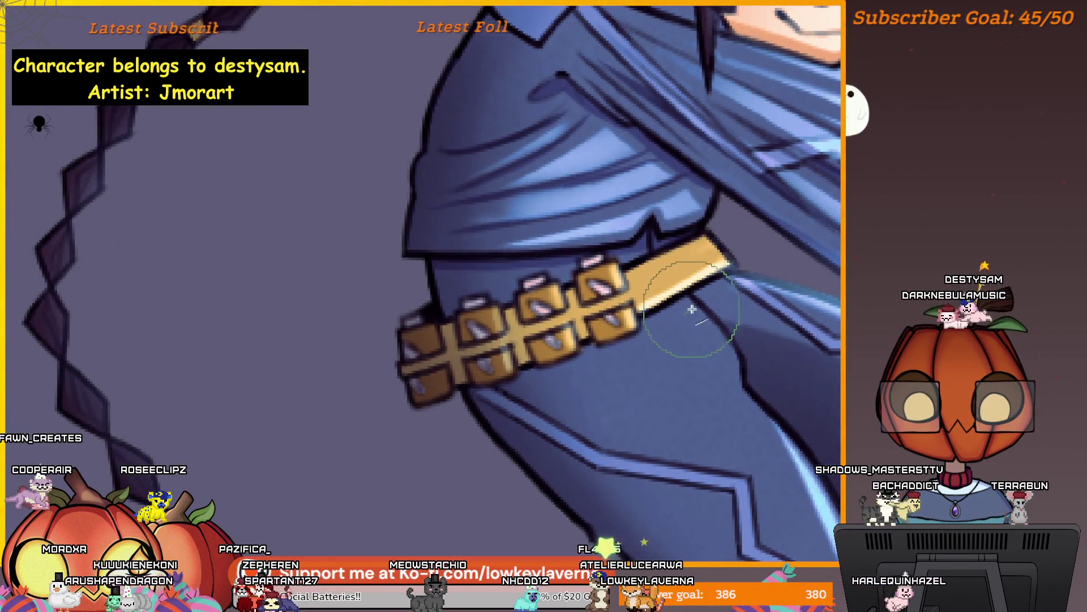
{"action": "left_click_drag", "start_coordinate": [652, 325], "coordinate": [688, 312]}
{"action": "key", "text": "ctrl+z"}
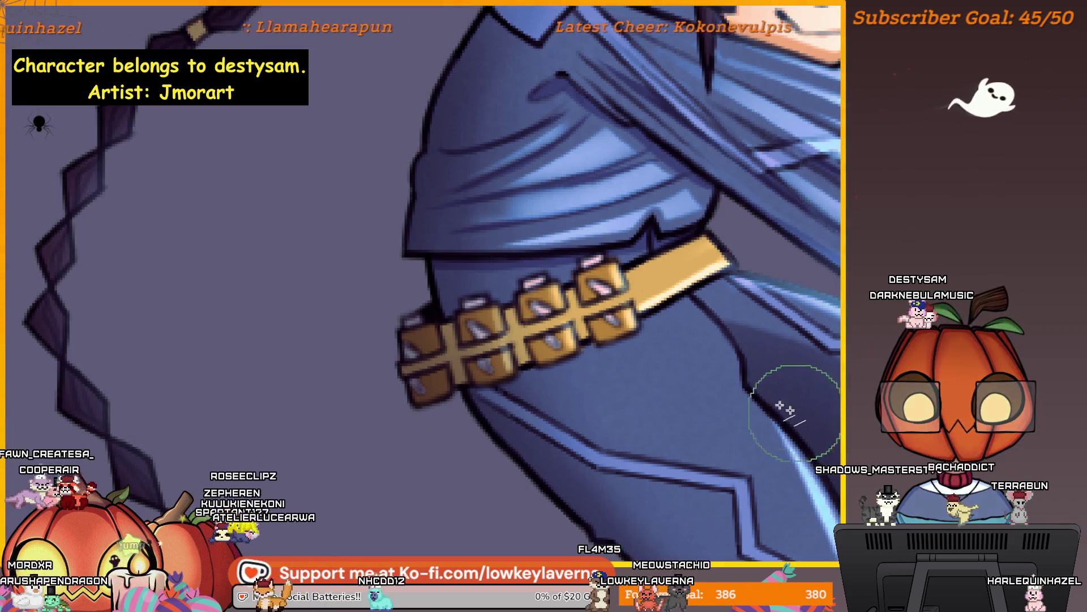
{"action": "left_click_drag", "start_coordinate": [705, 316], "coordinate": [640, 346]}
{"action": "key", "text": "ctrl+z"}
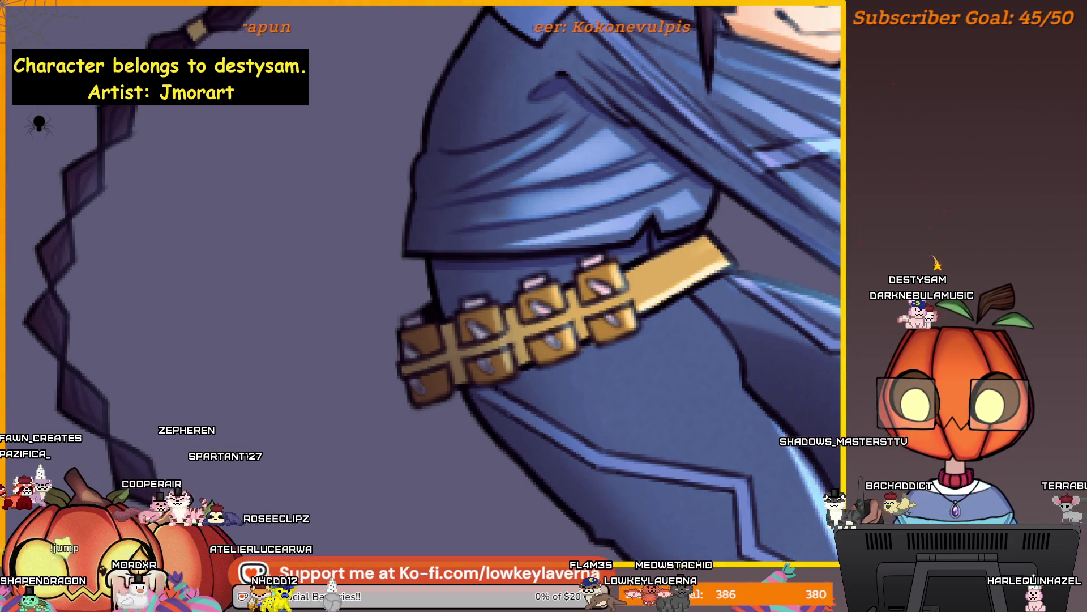
{"action": "scroll", "coordinate": [698, 304], "scroll_direction": "up", "scroll_amount": 1}
{"action": "scroll", "coordinate": [697, 304], "scroll_direction": "up", "scroll_amount": 1}
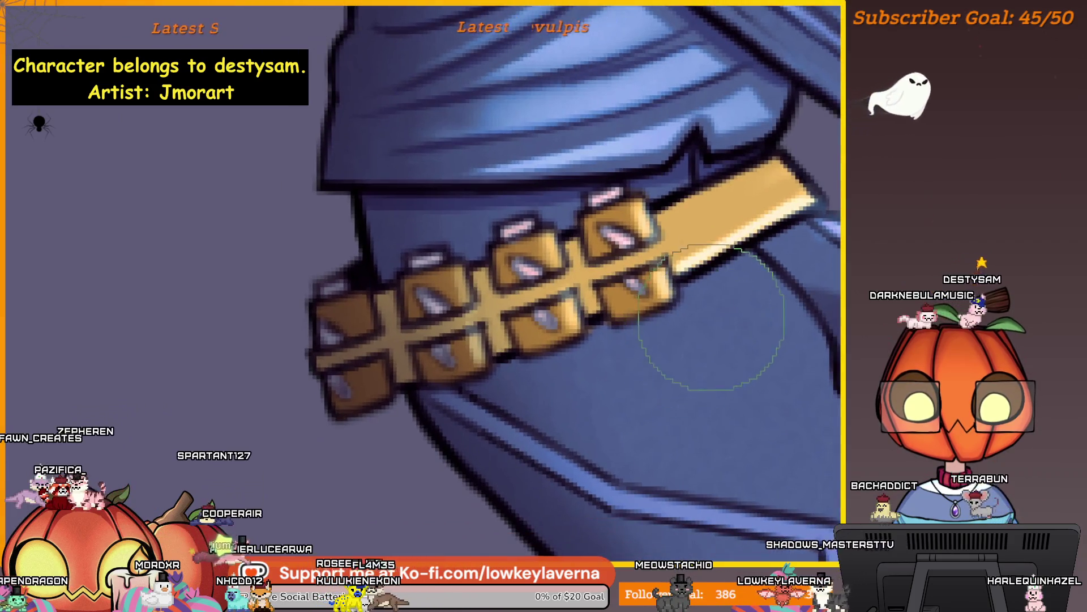
{"action": "scroll", "coordinate": [740, 340], "scroll_direction": "up", "scroll_amount": 1}
Step: With a smaller brush, work down the belt and leg and darken the shoe sole
{"action": "left_click_drag", "start_coordinate": [808, 237], "coordinate": [790, 264]}
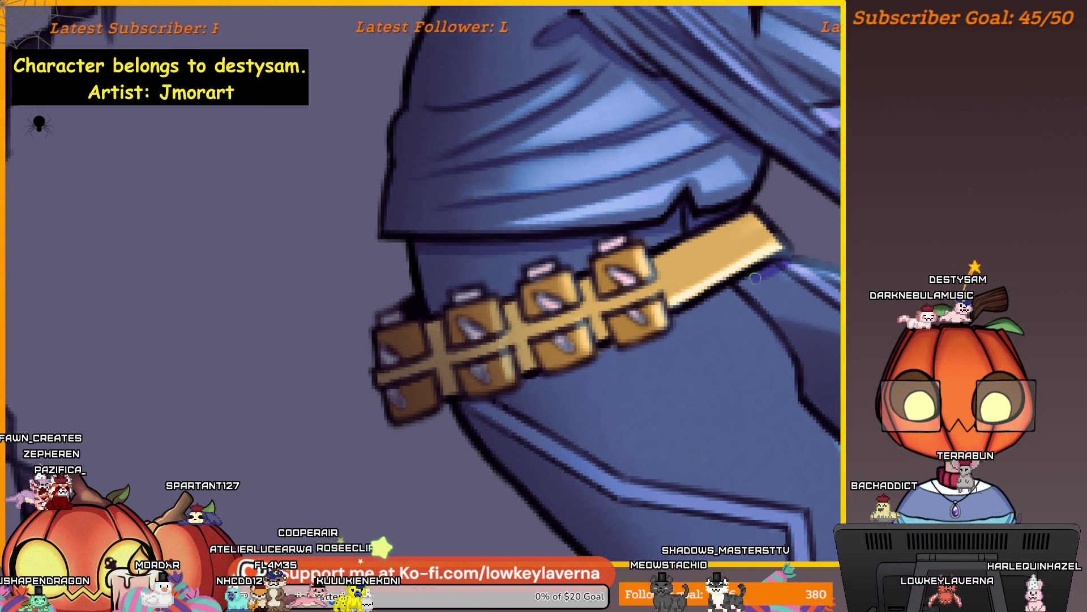
{"action": "left_click_drag", "start_coordinate": [824, 197], "coordinate": [807, 199]}
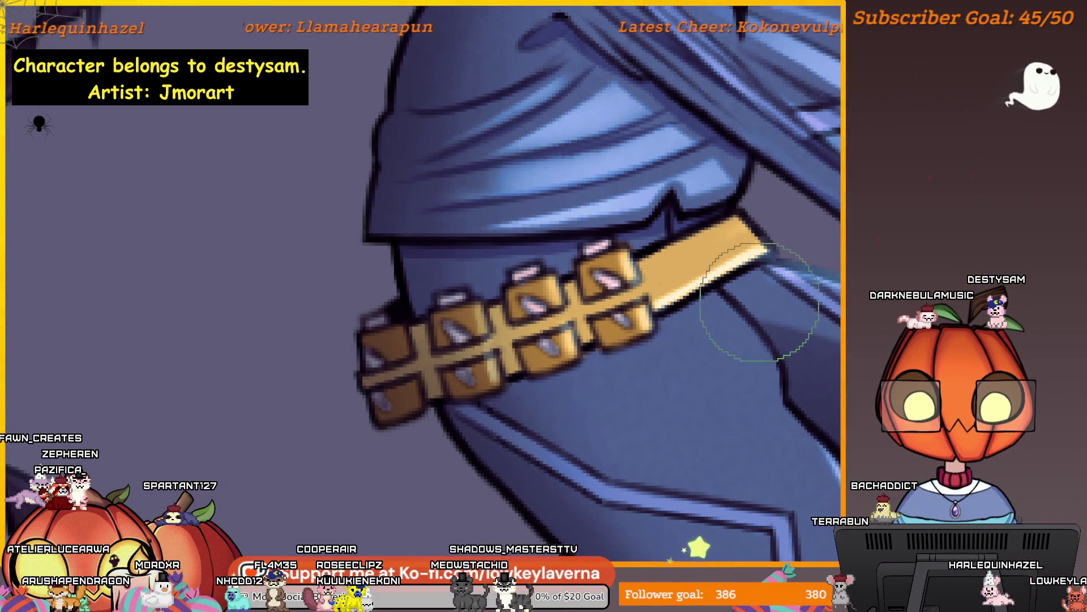
{"action": "left_click_drag", "start_coordinate": [741, 311], "coordinate": [753, 286]}
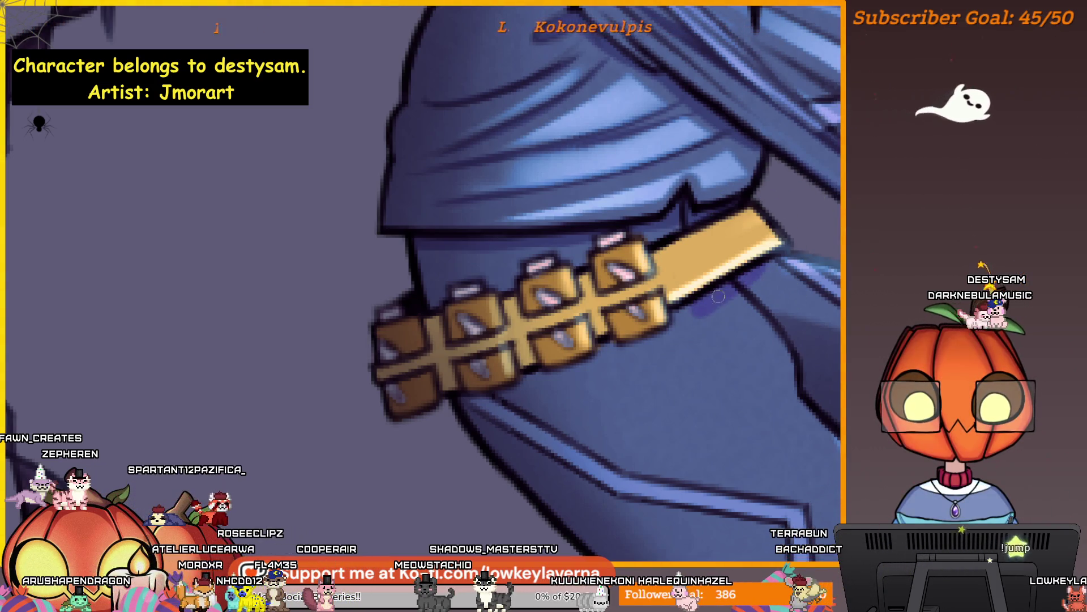
{"action": "key", "text": "bracketleft"}
{"action": "key", "text": "bracketleft"}
{"action": "key", "text": "bracketleft"}
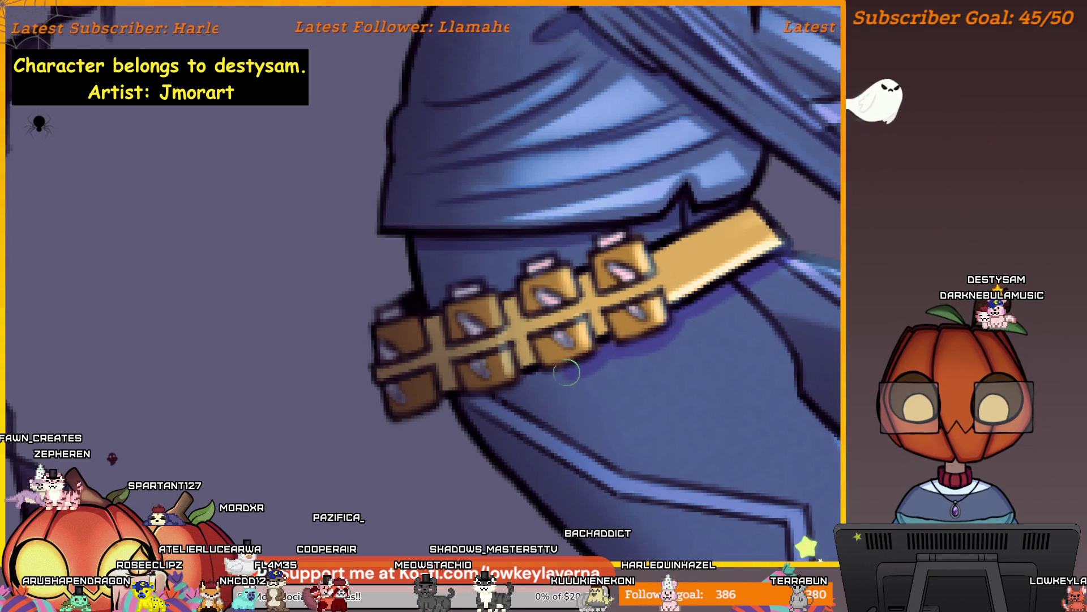
{"action": "scroll", "coordinate": [468, 406], "scroll_direction": "down", "scroll_amount": 2}
{"action": "scroll", "coordinate": [663, 315], "scroll_direction": "down", "scroll_amount": 3}
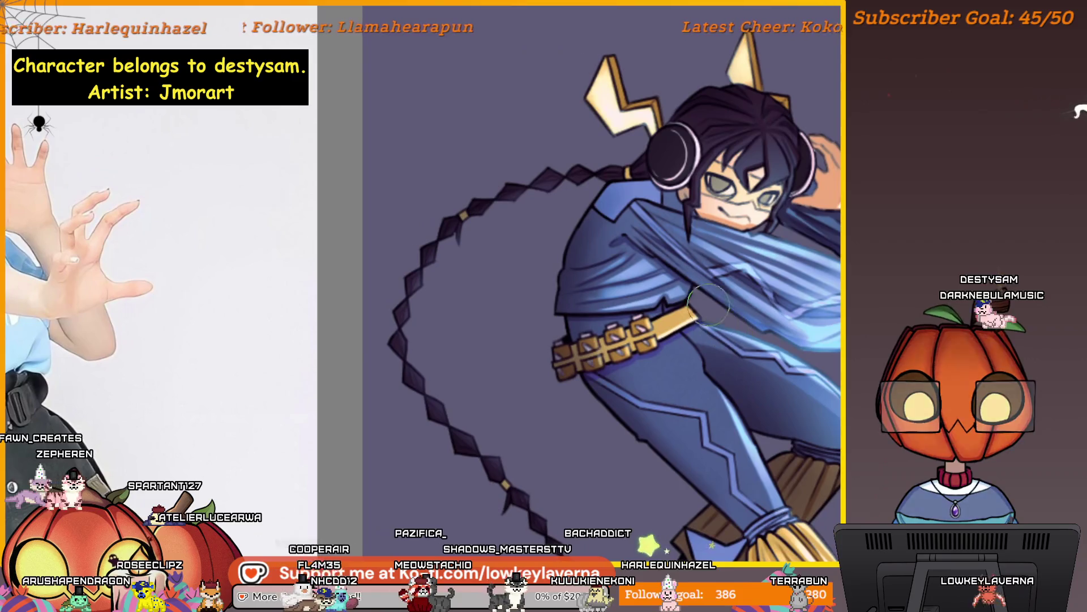
{"action": "scroll", "coordinate": [681, 327], "scroll_direction": "up", "scroll_amount": 1}
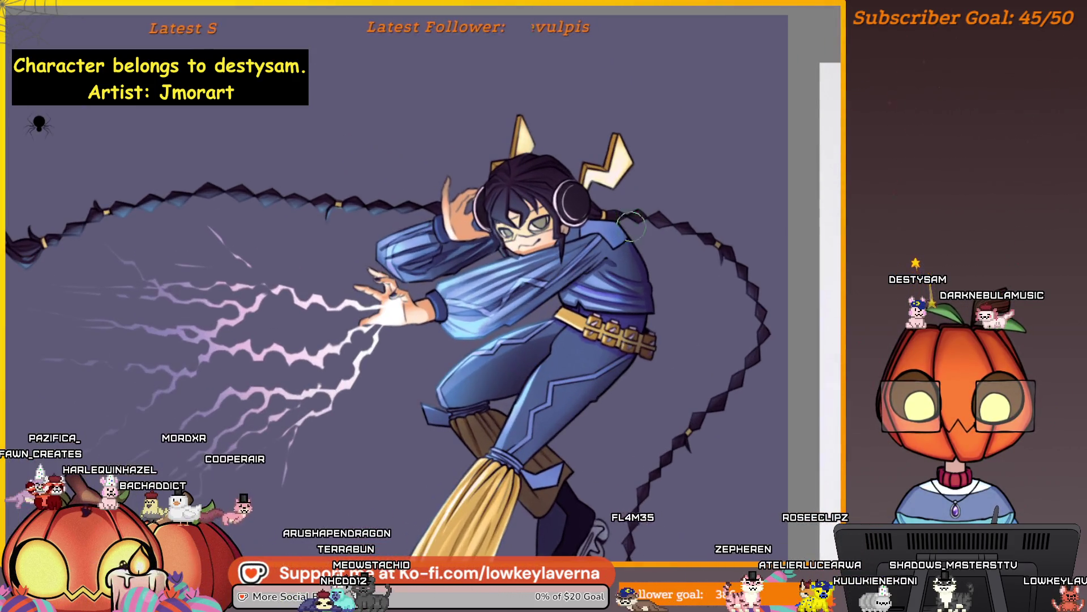
{"action": "left_click_drag", "start_coordinate": [399, 151], "coordinate": [643, 255]}
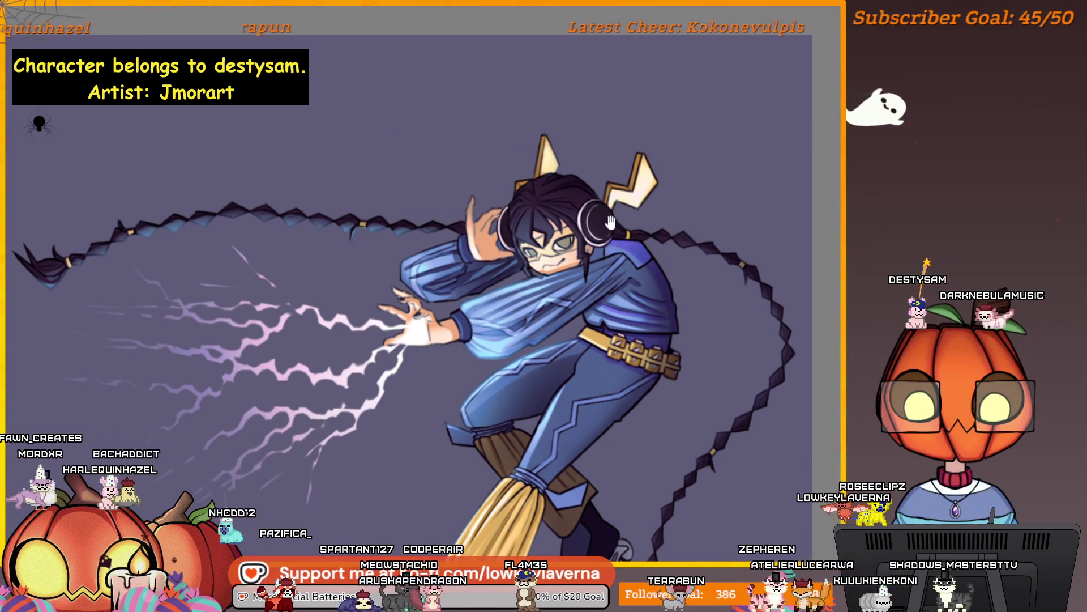
{"action": "scroll", "coordinate": [584, 238], "scroll_direction": "up", "scroll_amount": 2}
{"action": "scroll", "coordinate": [586, 238], "scroll_direction": "up", "scroll_amount": 1}
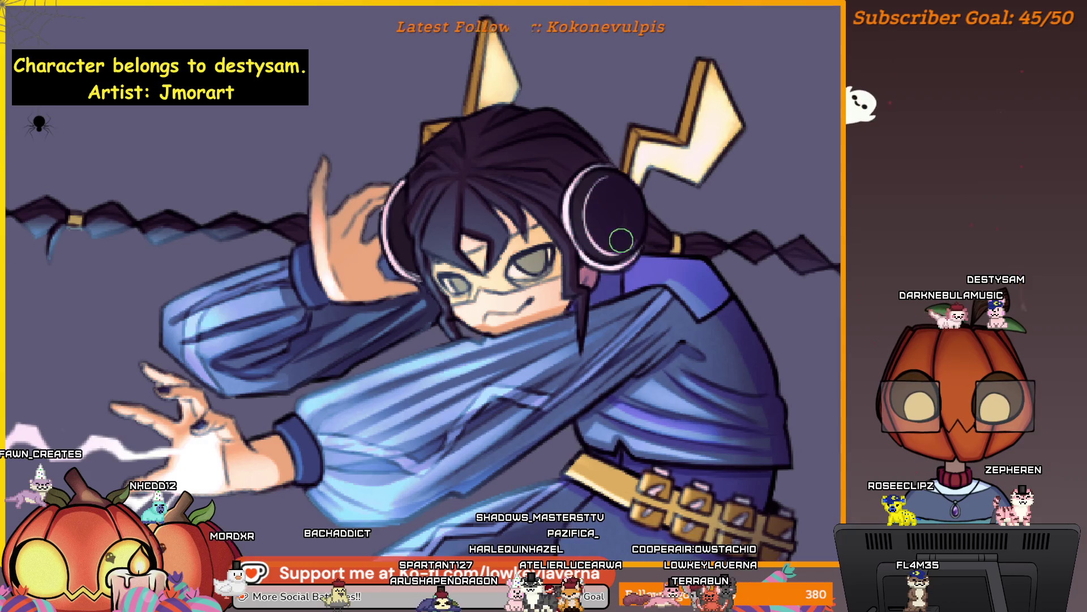
{"action": "scroll", "coordinate": [655, 166], "scroll_direction": "down", "scroll_amount": 2}
{"action": "scroll", "coordinate": [646, 212], "scroll_direction": "down", "scroll_amount": 1}
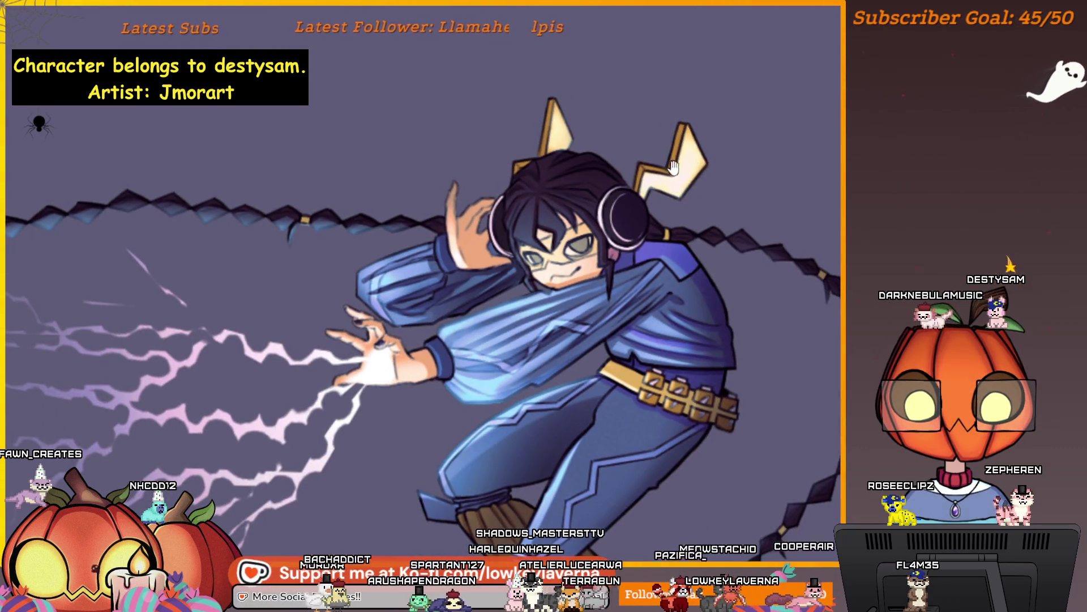
{"action": "scroll", "coordinate": [637, 254], "scroll_direction": "down", "scroll_amount": 1}
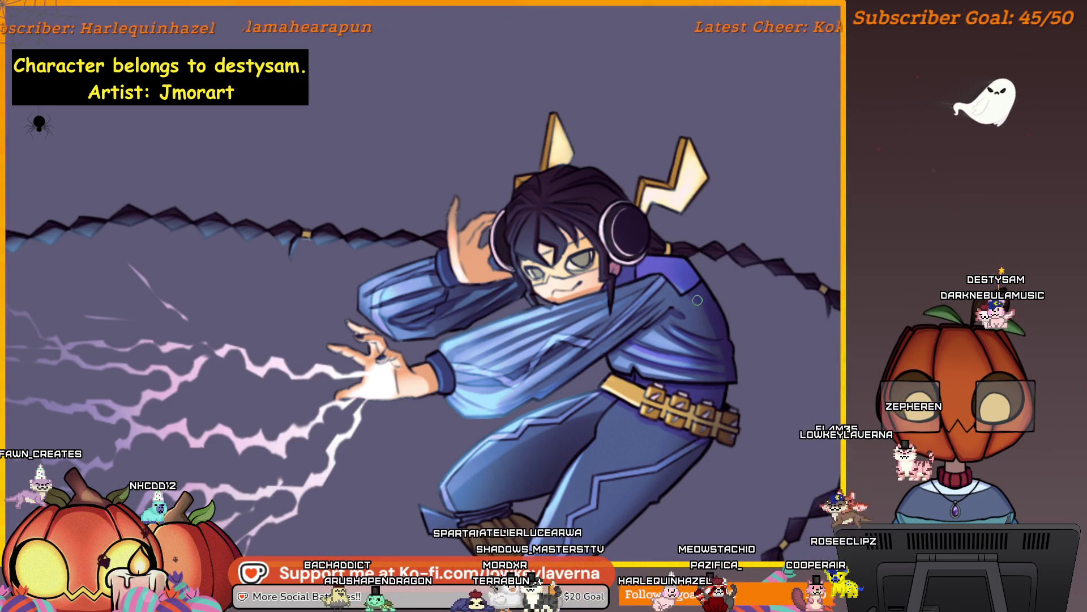
{"action": "scroll", "coordinate": [671, 275], "scroll_direction": "down", "scroll_amount": 1}
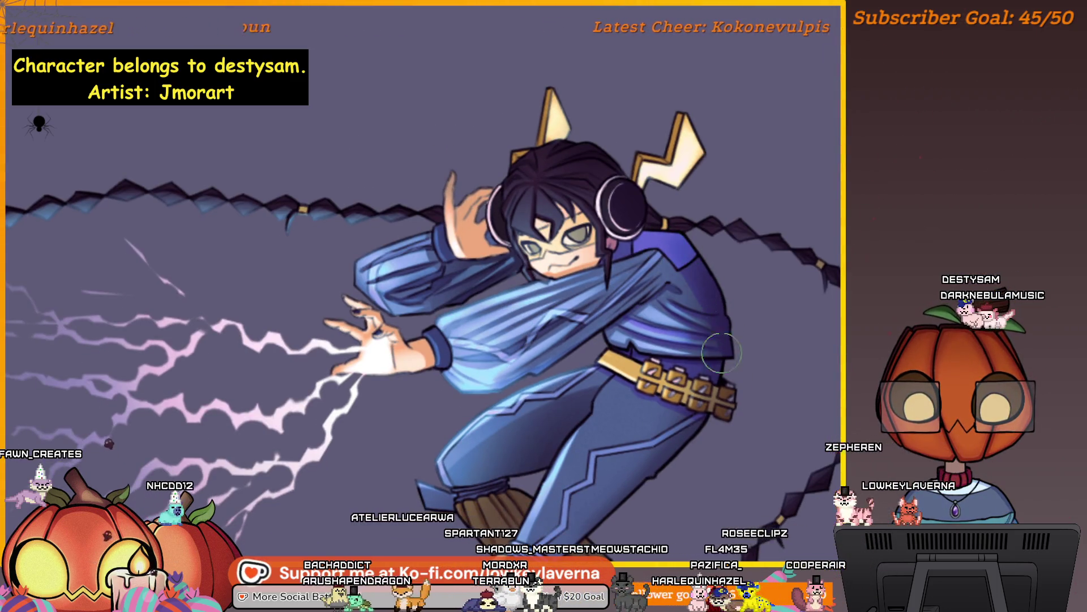
{"action": "scroll", "coordinate": [722, 361], "scroll_direction": "down", "scroll_amount": 1}
{"action": "scroll", "coordinate": [714, 254], "scroll_direction": "down", "scroll_amount": 1}
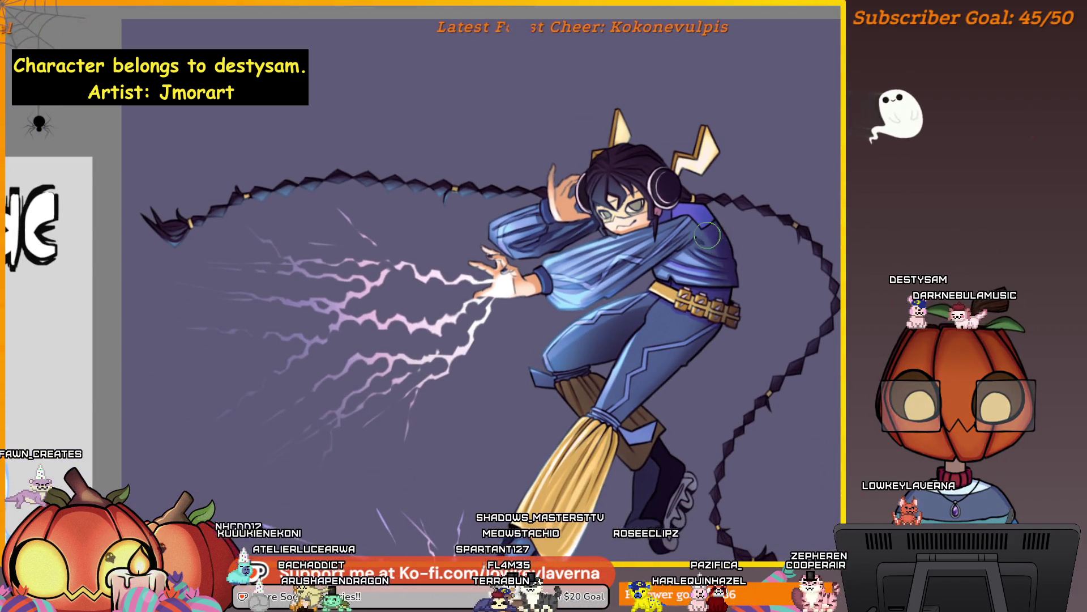
{"action": "scroll", "coordinate": [708, 236], "scroll_direction": "up", "scroll_amount": 1}
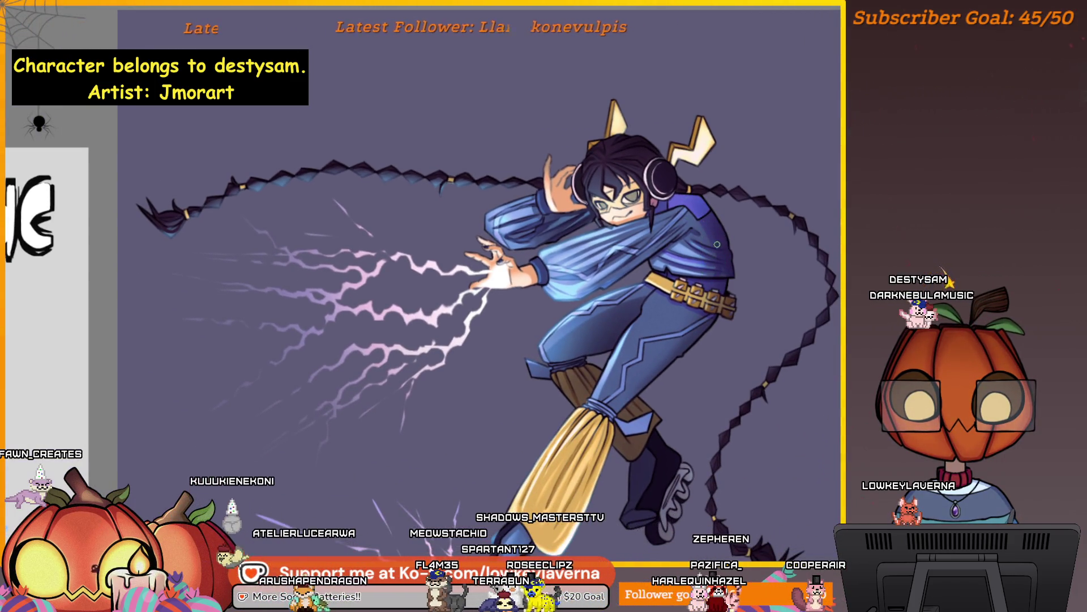
{"action": "scroll", "coordinate": [753, 226], "scroll_direction": "up", "scroll_amount": 1}
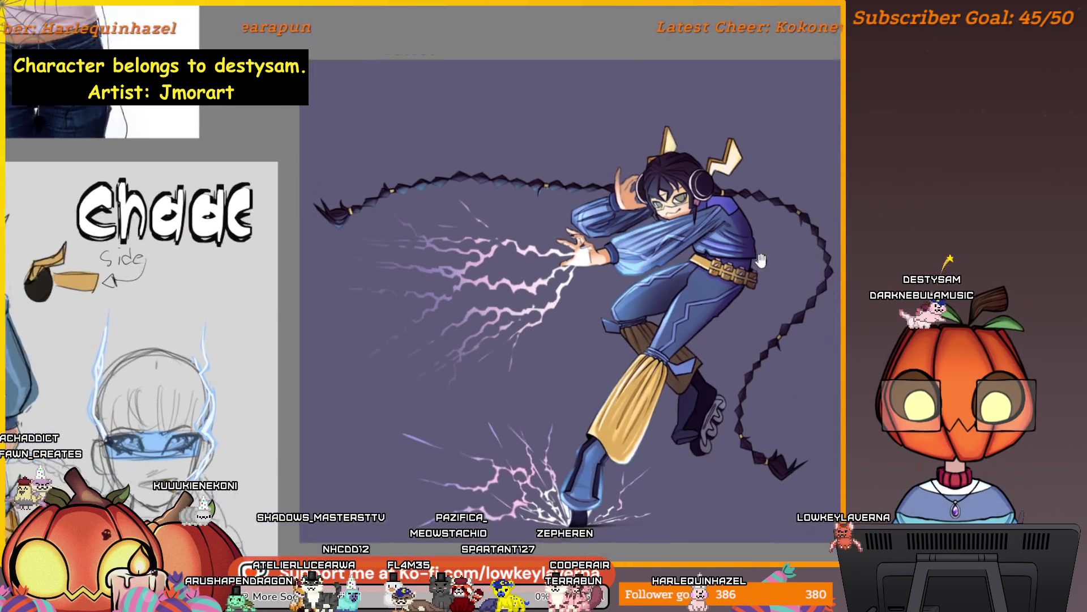
{"action": "scroll", "coordinate": [705, 321], "scroll_direction": "up", "scroll_amount": 2}
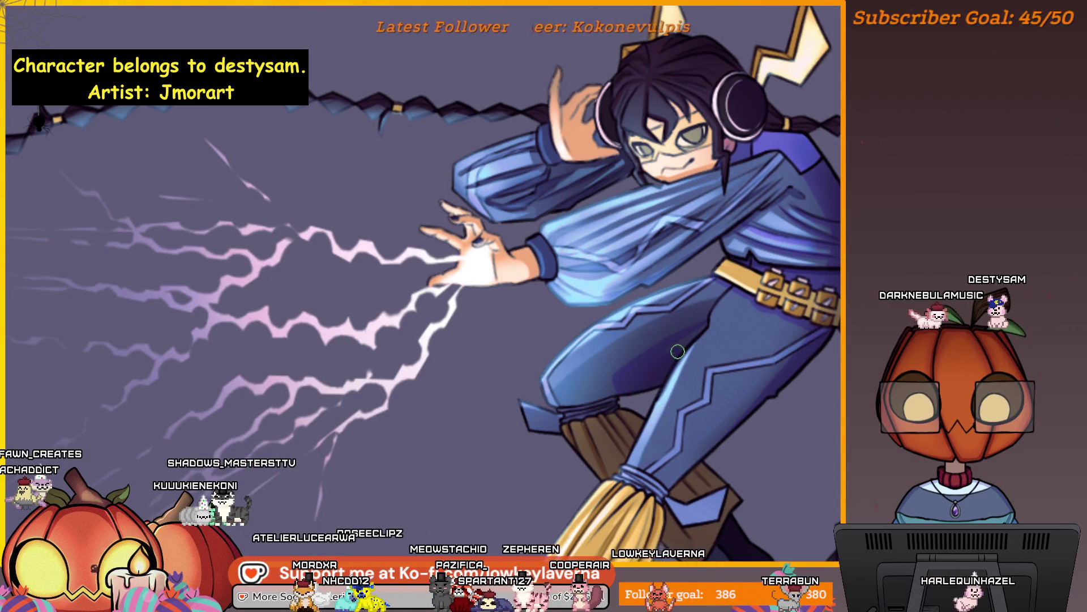
{"action": "scroll", "coordinate": [697, 331], "scroll_direction": "down", "scroll_amount": 1}
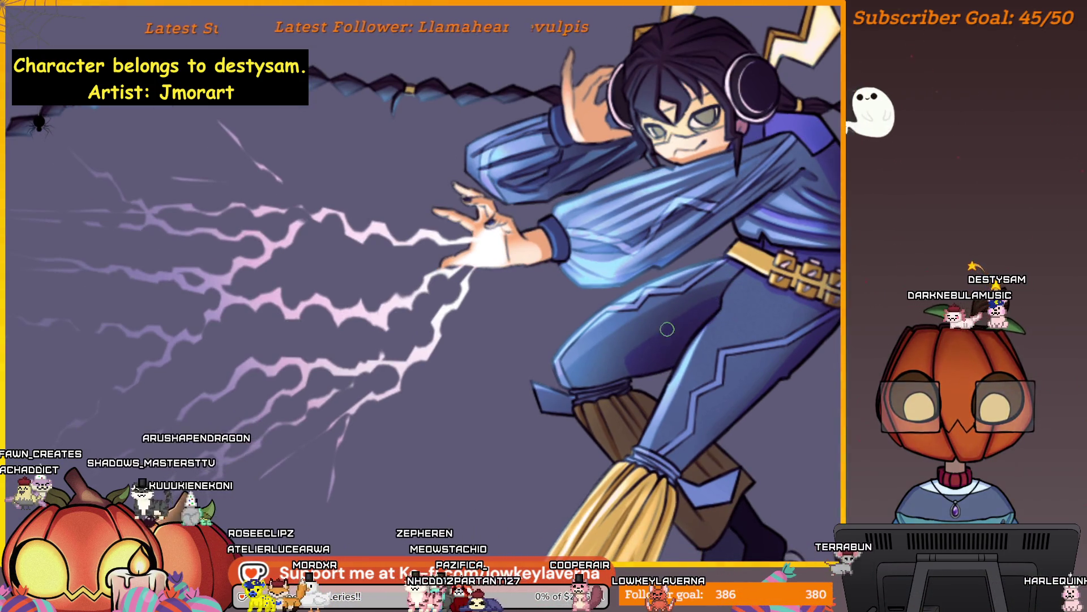
{"action": "mouse_move", "coordinate": [603, 367]}
{"action": "left_mouse_down"}
{"action": "mouse_move", "coordinate": [642, 291]}
{"action": "mouse_move", "coordinate": [676, 283]}
{"action": "left_mouse_up"}
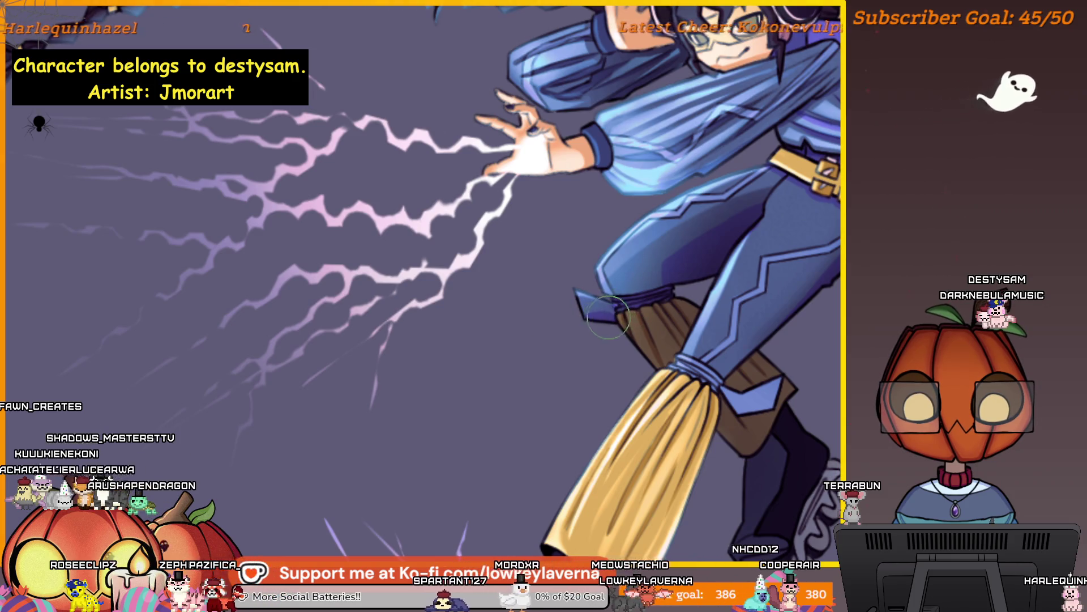
{"action": "scroll", "coordinate": [606, 310], "scroll_direction": "right", "scroll_amount": 2}
{"action": "scroll", "coordinate": [599, 303], "scroll_direction": "right", "scroll_amount": 2}
{"action": "scroll", "coordinate": [591, 295], "scroll_direction": "right", "scroll_amount": 2}
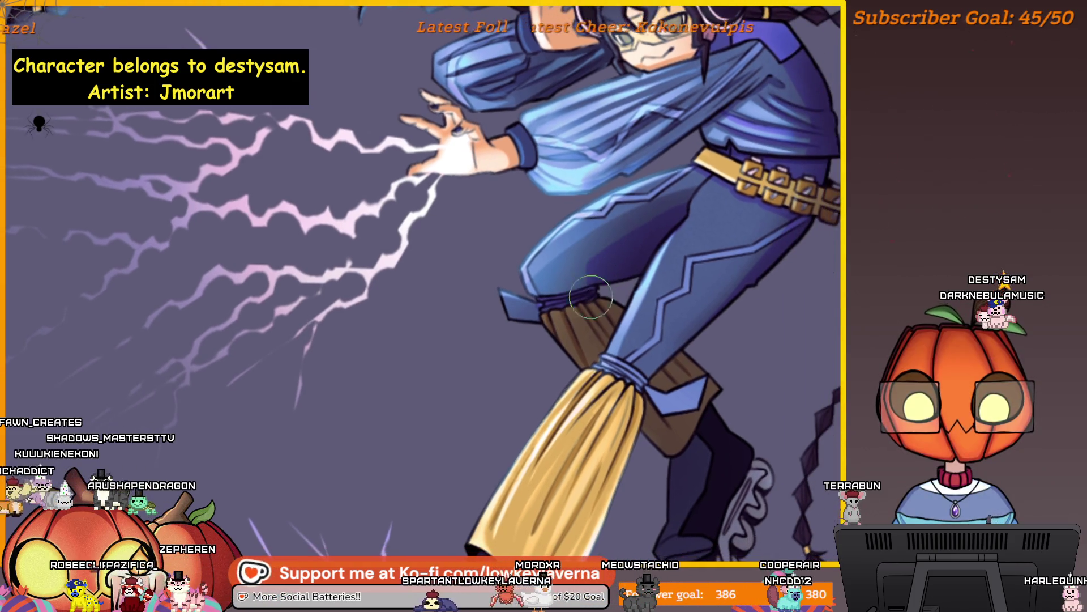
{"action": "scroll", "coordinate": [627, 241], "scroll_direction": "up", "scroll_amount": 2}
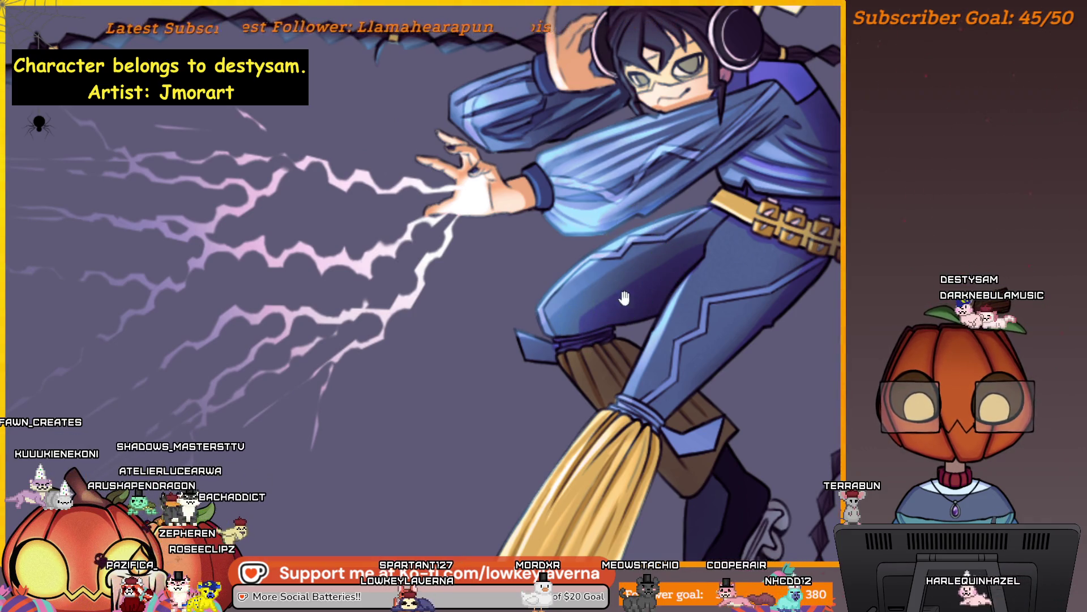
{"action": "left_click_drag", "start_coordinate": [618, 303], "coordinate": [610, 329]}
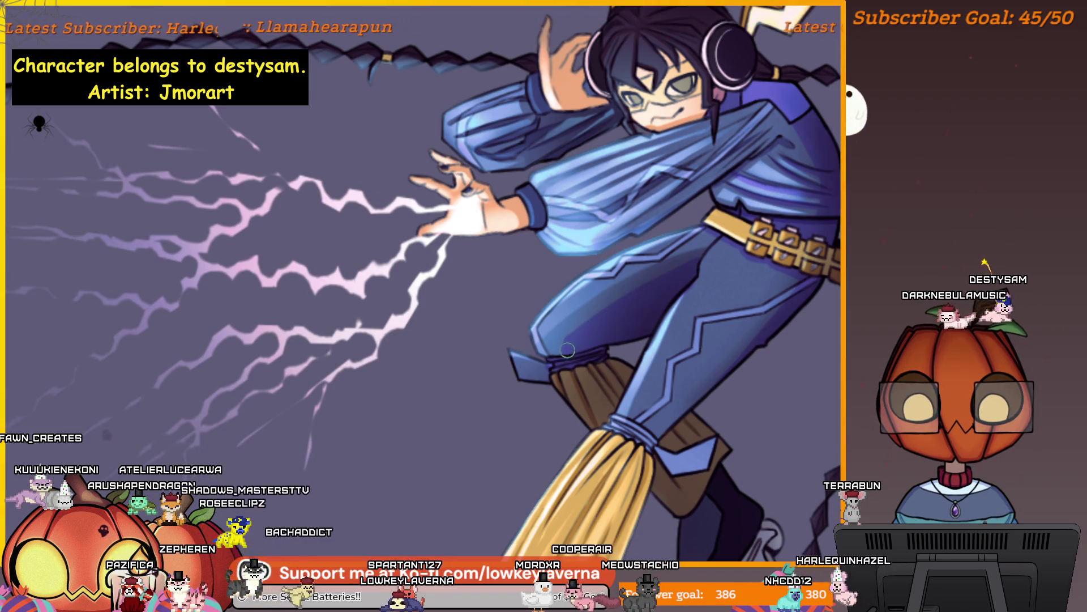
{"action": "scroll", "coordinate": [620, 305], "scroll_direction": "down", "scroll_amount": 2}
{"action": "scroll", "coordinate": [794, 288], "scroll_direction": "down", "scroll_amount": 2}
{"action": "scroll", "coordinate": [794, 287], "scroll_direction": "up", "scroll_amount": 1}
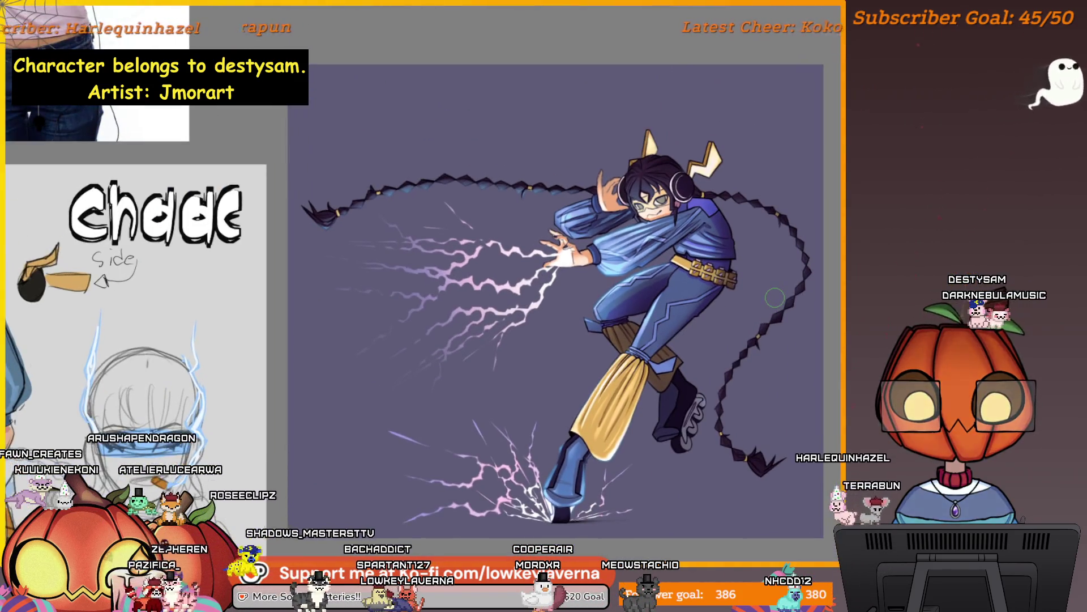
{"action": "scroll", "coordinate": [547, 358], "scroll_direction": "up", "scroll_amount": 2}
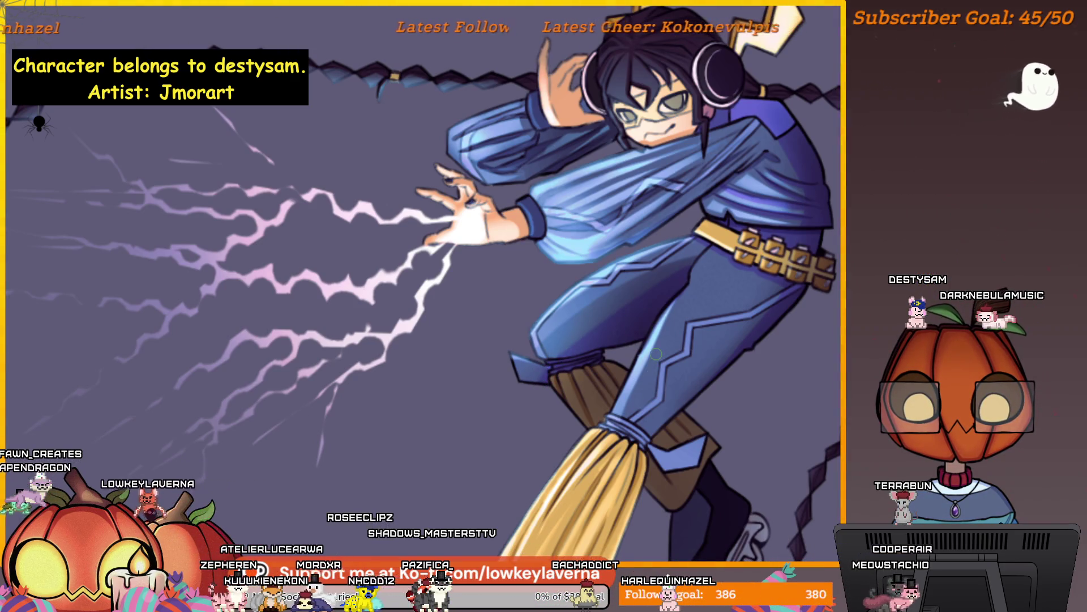
{"action": "scroll", "coordinate": [656, 355], "scroll_direction": "up", "scroll_amount": 2}
{"action": "scroll", "coordinate": [706, 435], "scroll_direction": "down", "scroll_amount": 4}
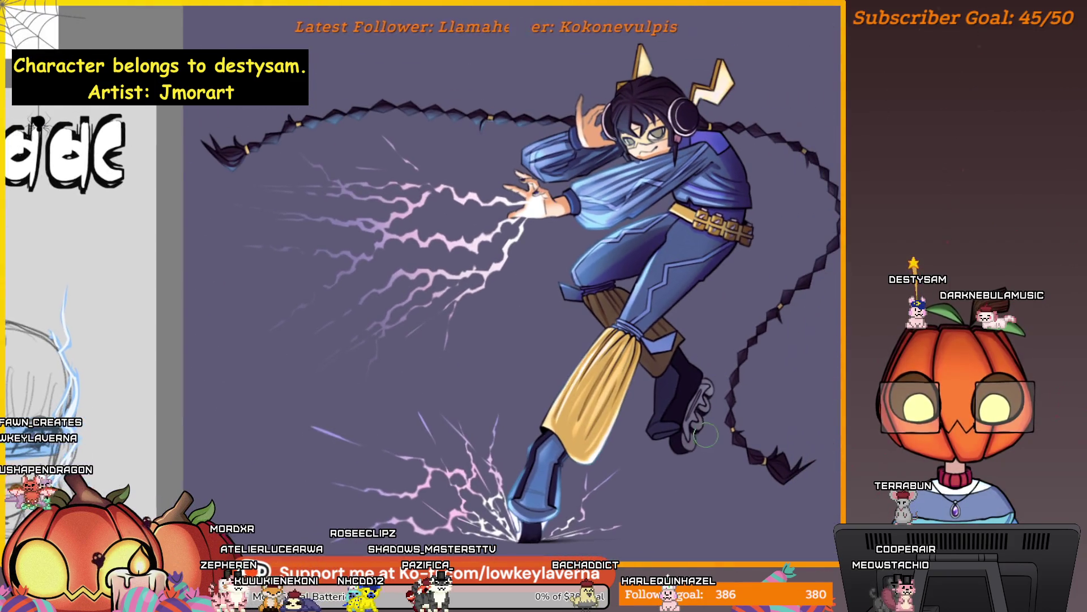
{"action": "left_click_drag", "start_coordinate": [707, 435], "coordinate": [670, 456]}
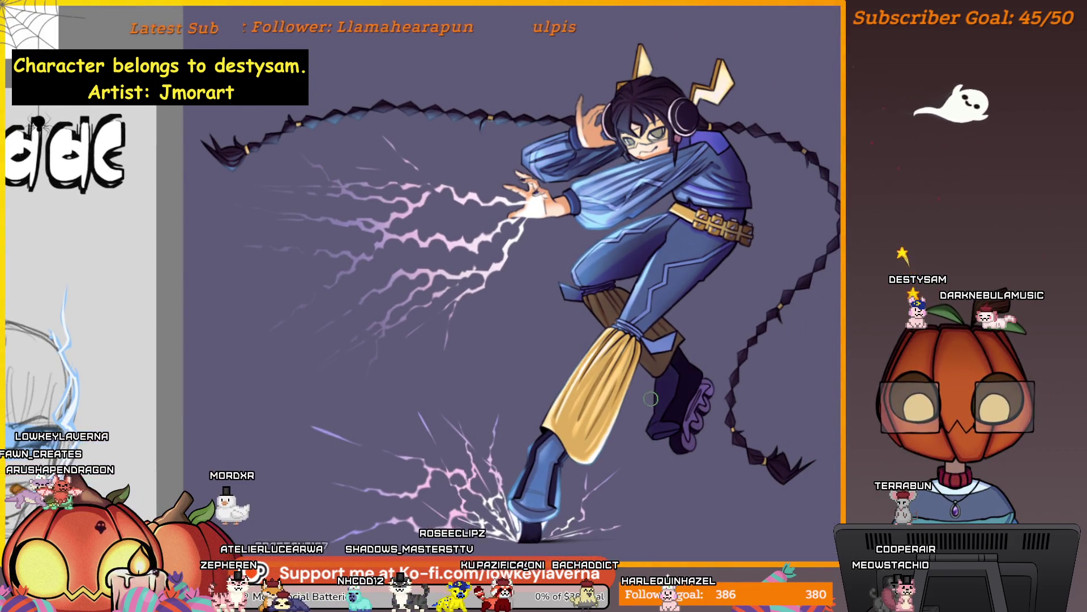
{"action": "scroll", "coordinate": [652, 397], "scroll_direction": "up", "scroll_amount": 3}
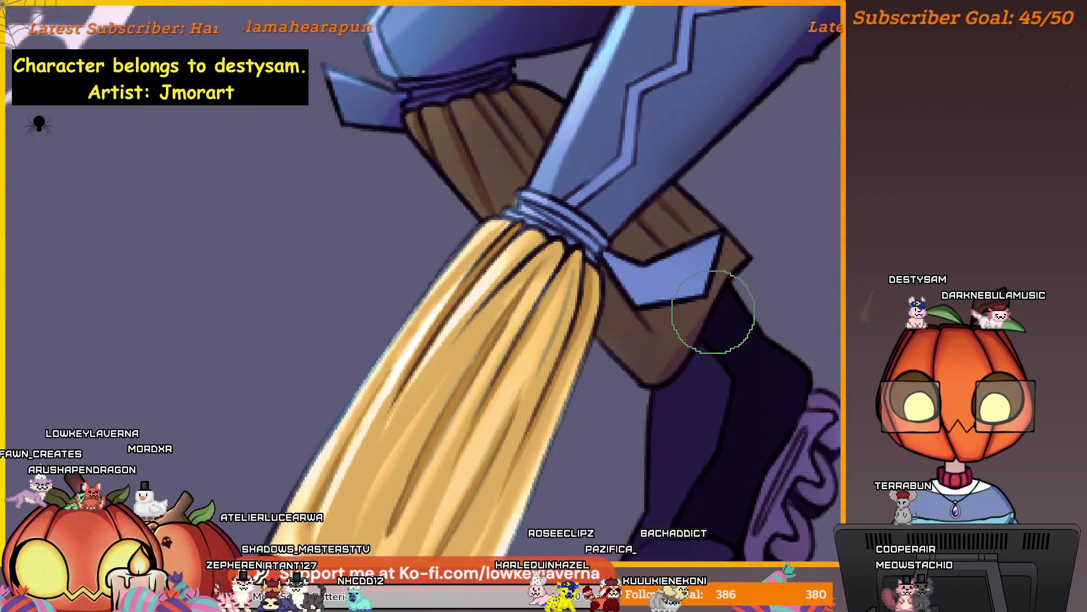
{"action": "scroll", "coordinate": [712, 311], "scroll_direction": "down", "scroll_amount": 2}
{"action": "scroll", "coordinate": [712, 311], "scroll_direction": "down", "scroll_amount": 1}
{"action": "scroll", "coordinate": [672, 314], "scroll_direction": "up", "scroll_amount": 2}
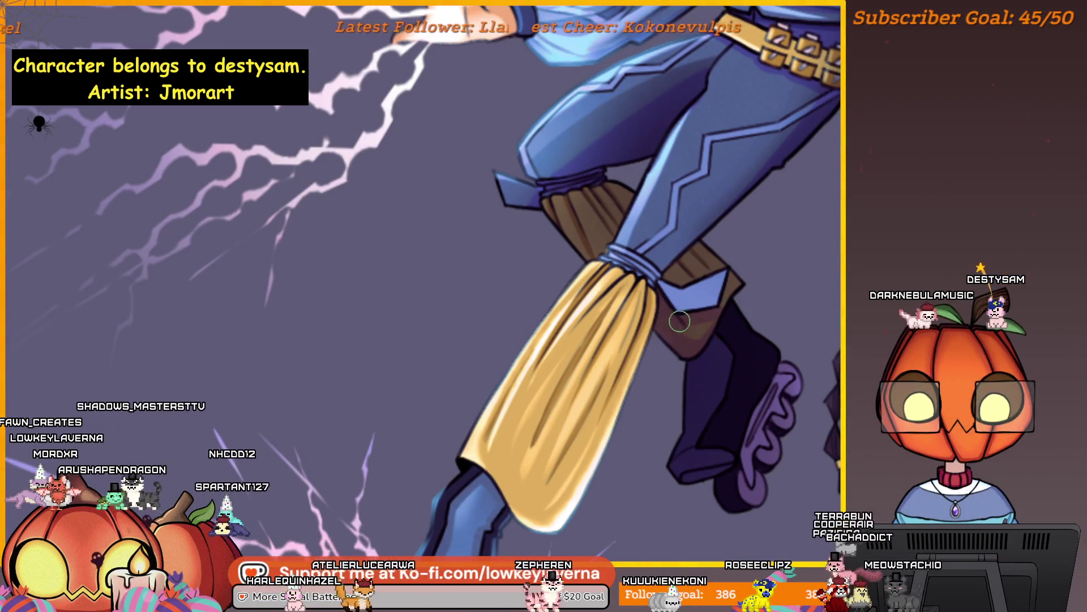
{"action": "scroll", "coordinate": [688, 319], "scroll_direction": "up", "scroll_amount": 2}
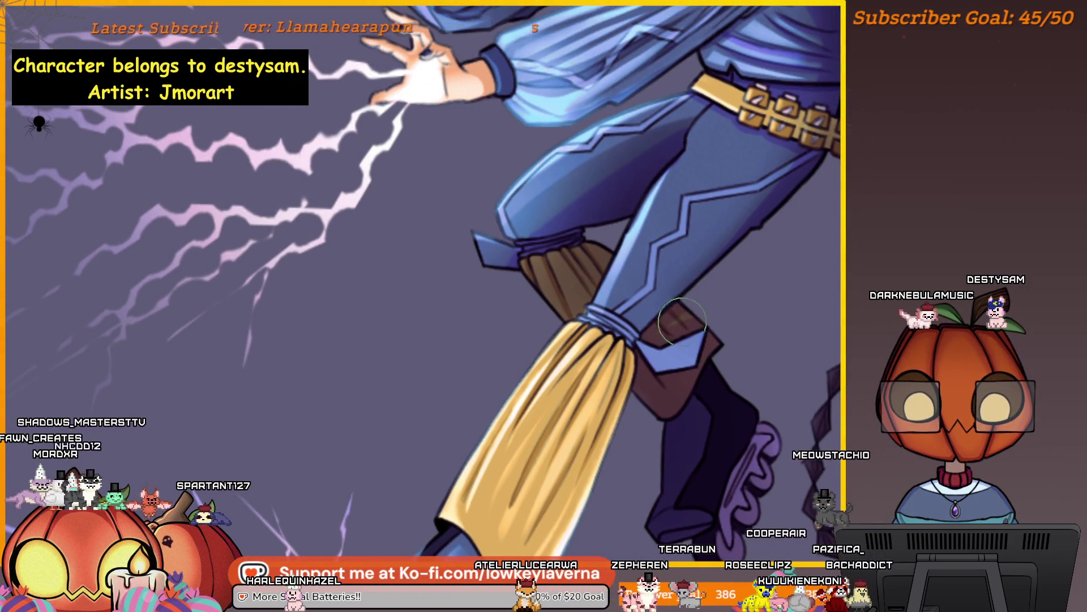
{"action": "scroll", "coordinate": [698, 274], "scroll_direction": "up", "scroll_amount": 2}
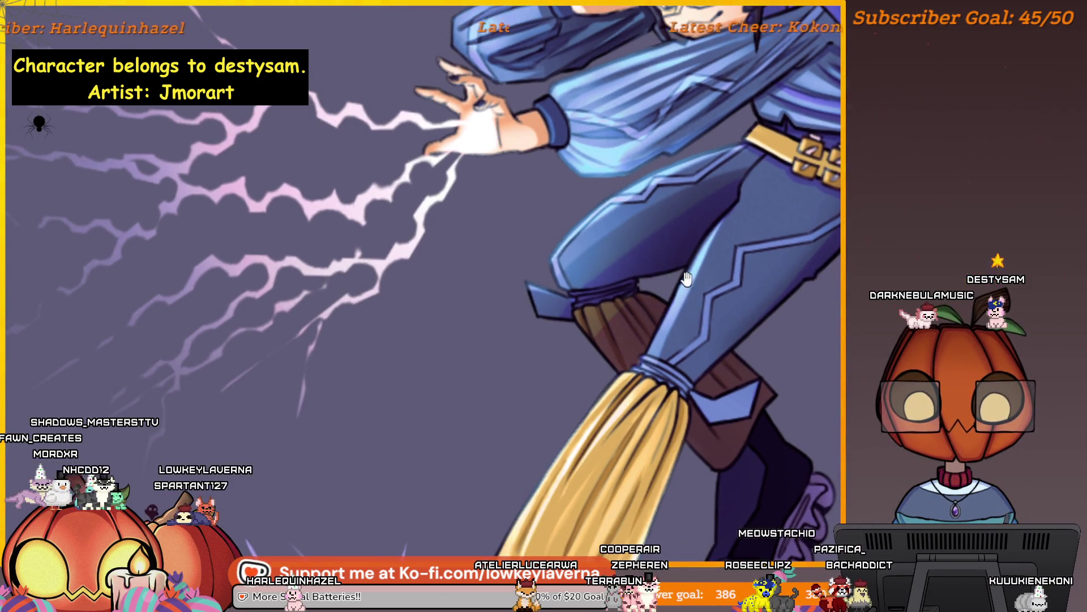
{"action": "scroll", "coordinate": [687, 280], "scroll_direction": "up", "scroll_amount": 2}
{"action": "scroll", "coordinate": [705, 316], "scroll_direction": "up", "scroll_amount": 1}
{"action": "scroll", "coordinate": [777, 316], "scroll_direction": "up", "scroll_amount": 1}
{"action": "scroll", "coordinate": [768, 379], "scroll_direction": "up", "scroll_amount": 1}
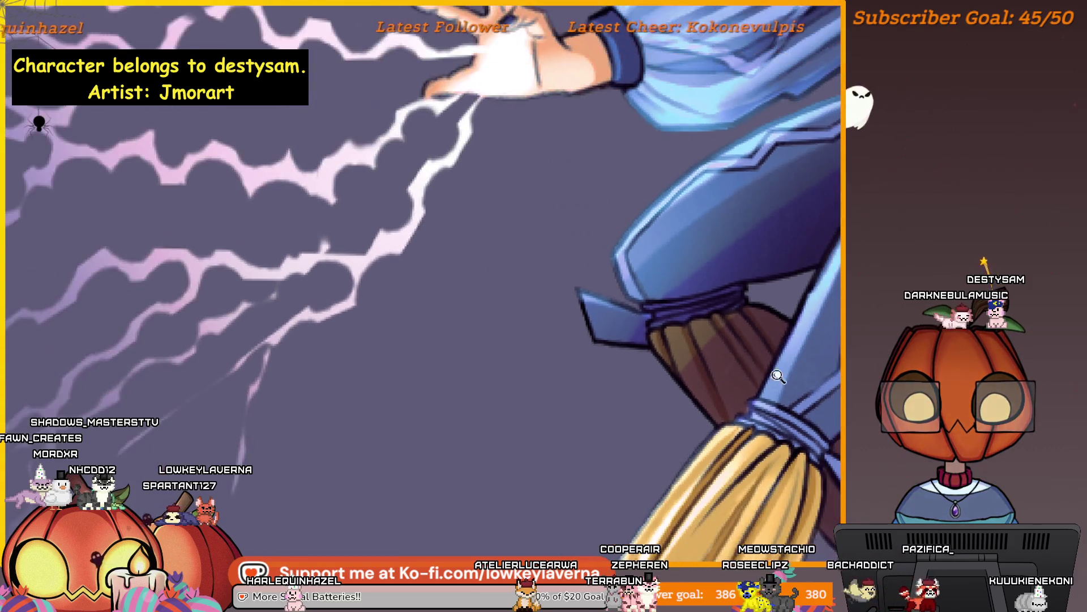
{"action": "scroll", "coordinate": [768, 380], "scroll_direction": "down", "scroll_amount": 1}
{"action": "scroll", "coordinate": [768, 379], "scroll_direction": "up", "scroll_amount": 1}
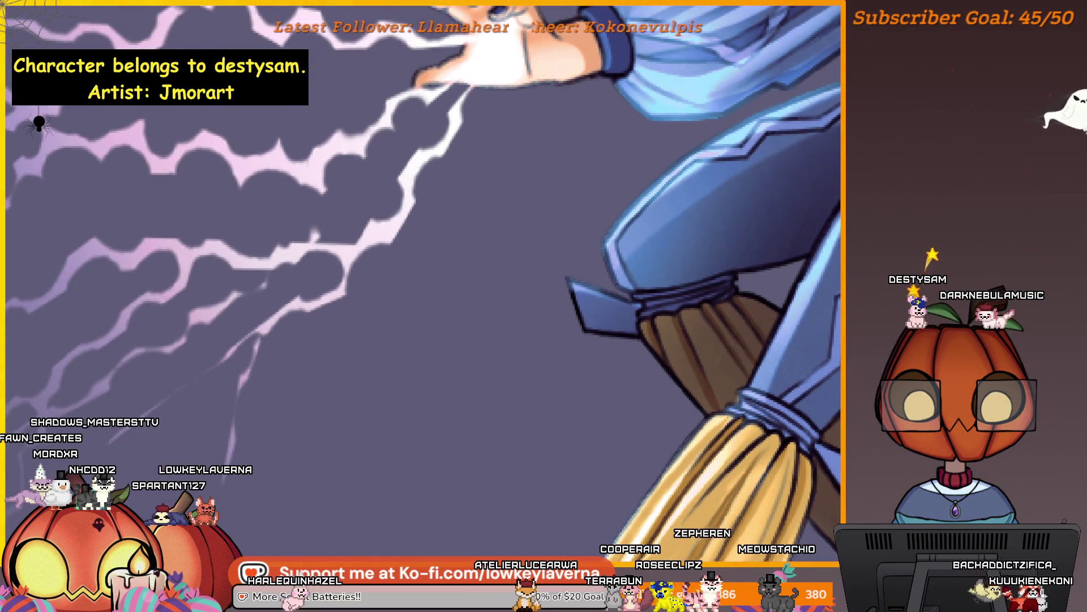
{"action": "scroll", "coordinate": [737, 365], "scroll_direction": "up", "scroll_amount": 1}
{"action": "scroll", "coordinate": [705, 367], "scroll_direction": "up", "scroll_amount": 1}
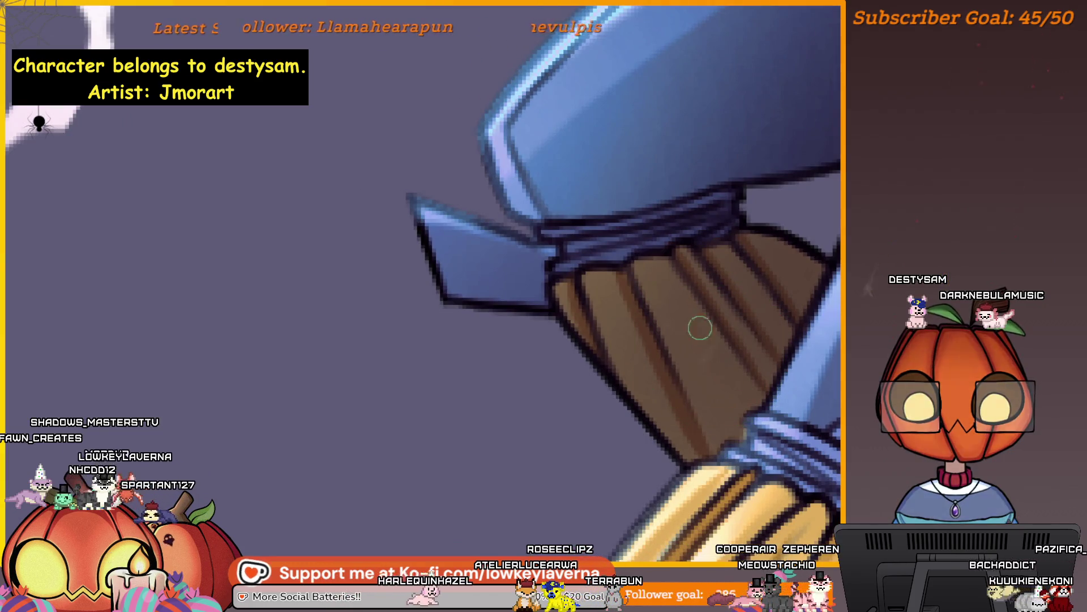
{"action": "scroll", "coordinate": [705, 367], "scroll_direction": "down", "scroll_amount": 2}
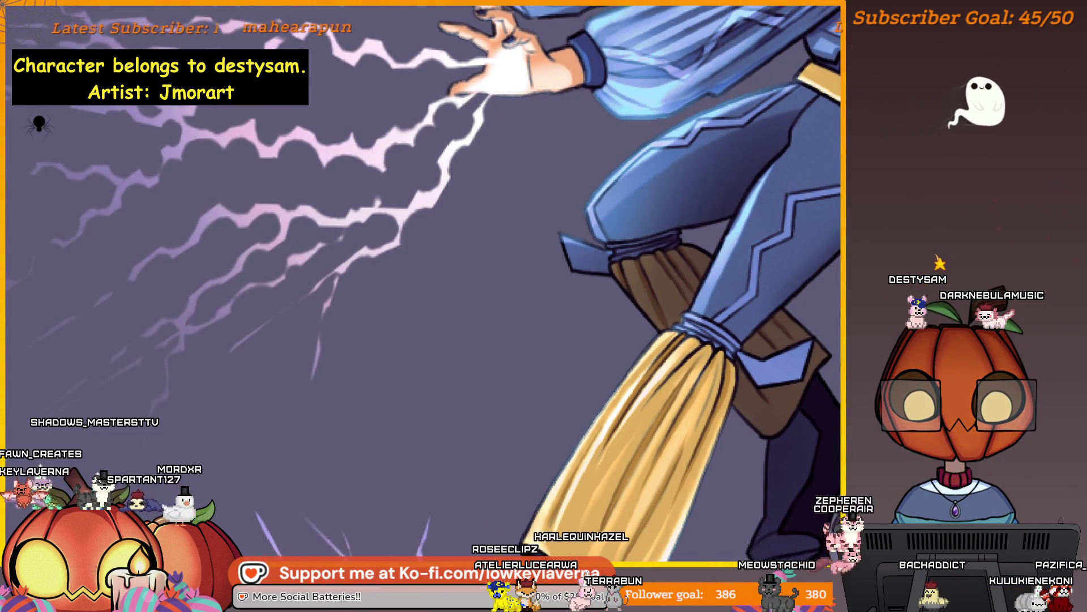
Step: Step through undo states to compare the thigh and broom shading, then dismiss the pop-up palette again
{"action": "key", "text": "ctrl+z"}
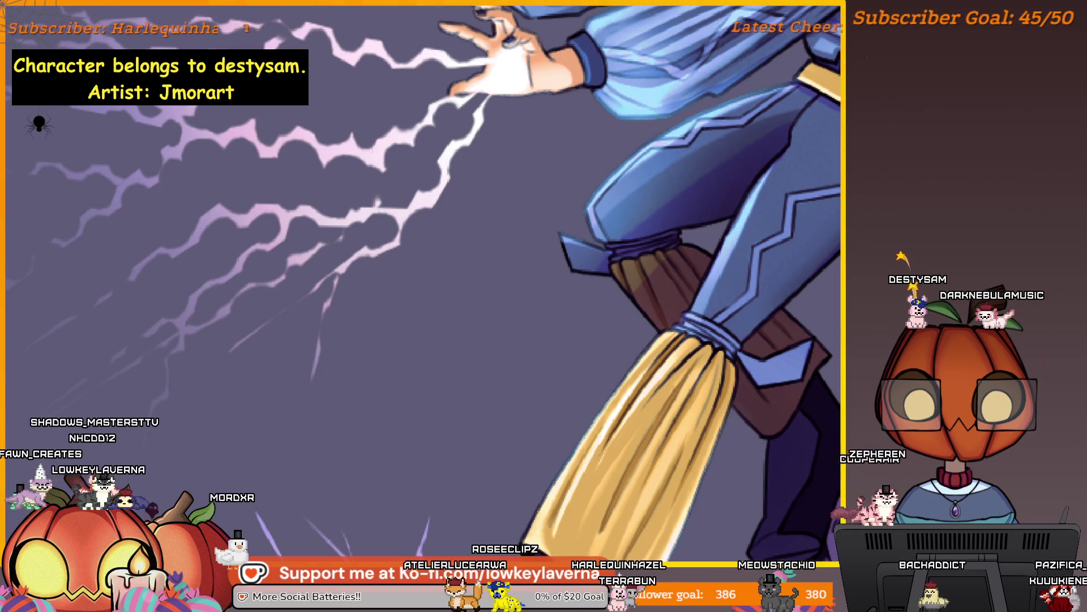
{"action": "key", "text": "ctrl+z"}
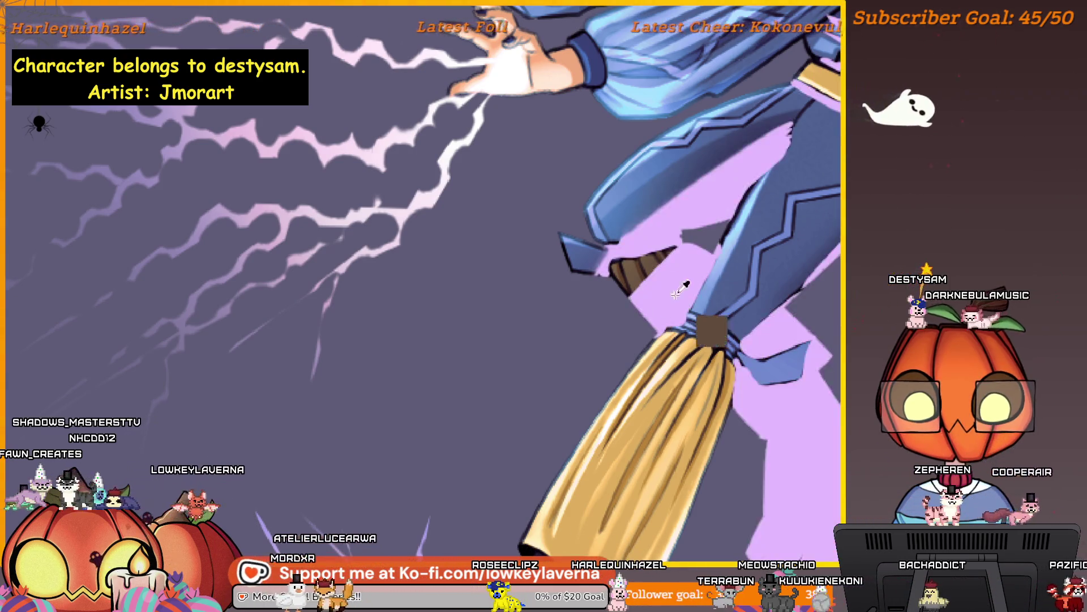
{"action": "key", "text": "ctrl+z"}
{"action": "scroll", "coordinate": [789, 294], "scroll_direction": "up", "scroll_amount": 2}
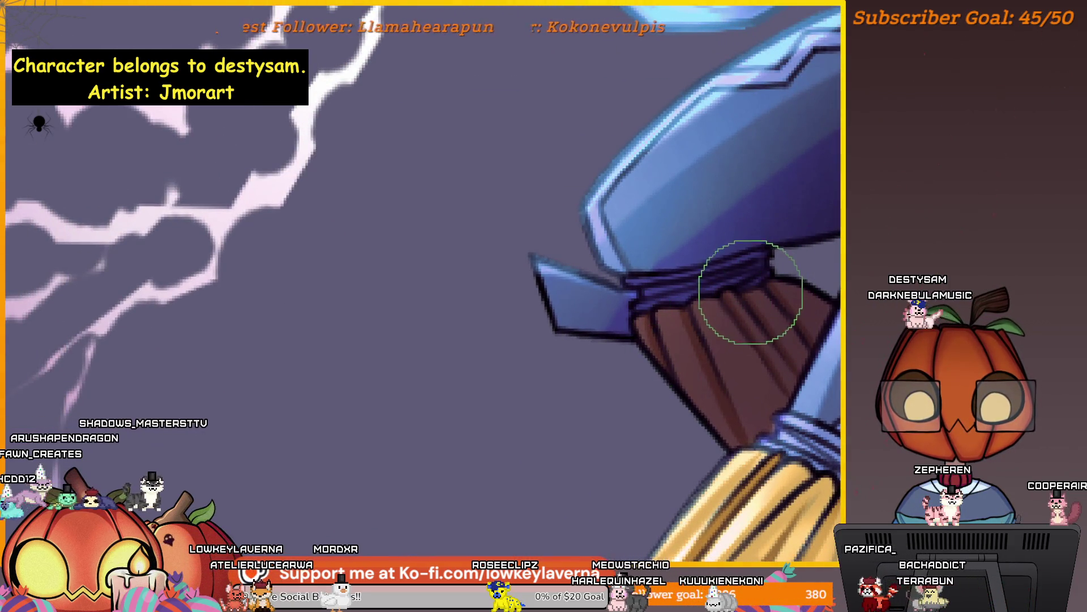
{"action": "scroll", "coordinate": [750, 291], "scroll_direction": "down", "scroll_amount": 2}
{"action": "scroll", "coordinate": [765, 255], "scroll_direction": "down", "scroll_amount": 2}
{"action": "scroll", "coordinate": [789, 210], "scroll_direction": "down", "scroll_amount": 2}
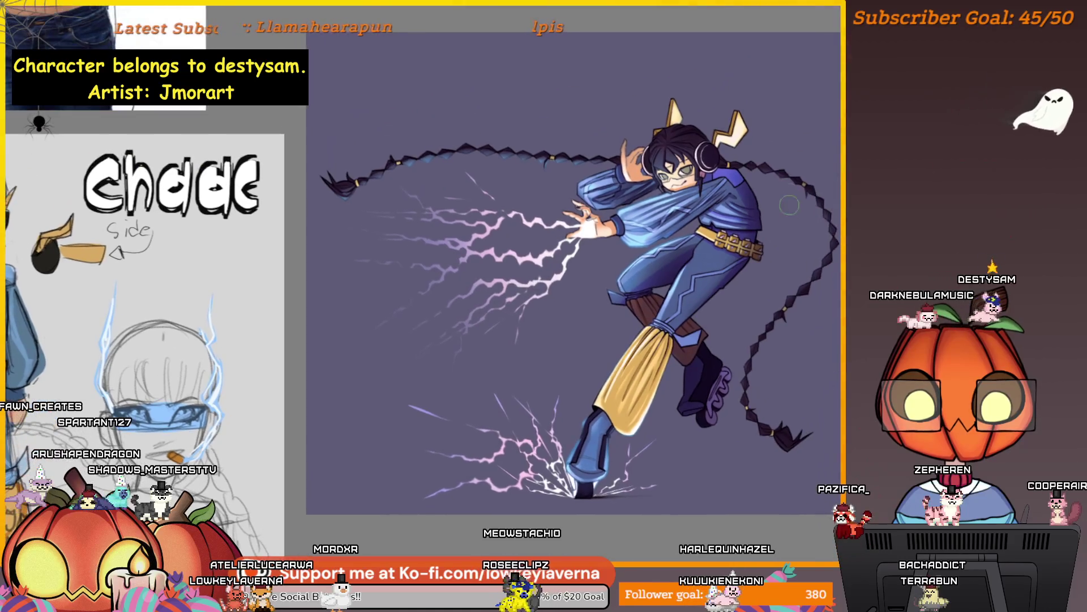
{"action": "scroll", "coordinate": [764, 254], "scroll_direction": "up", "scroll_amount": 1}
{"action": "scroll", "coordinate": [731, 323], "scroll_direction": "up", "scroll_amount": 1}
{"action": "scroll", "coordinate": [705, 359], "scroll_direction": "up", "scroll_amount": 1}
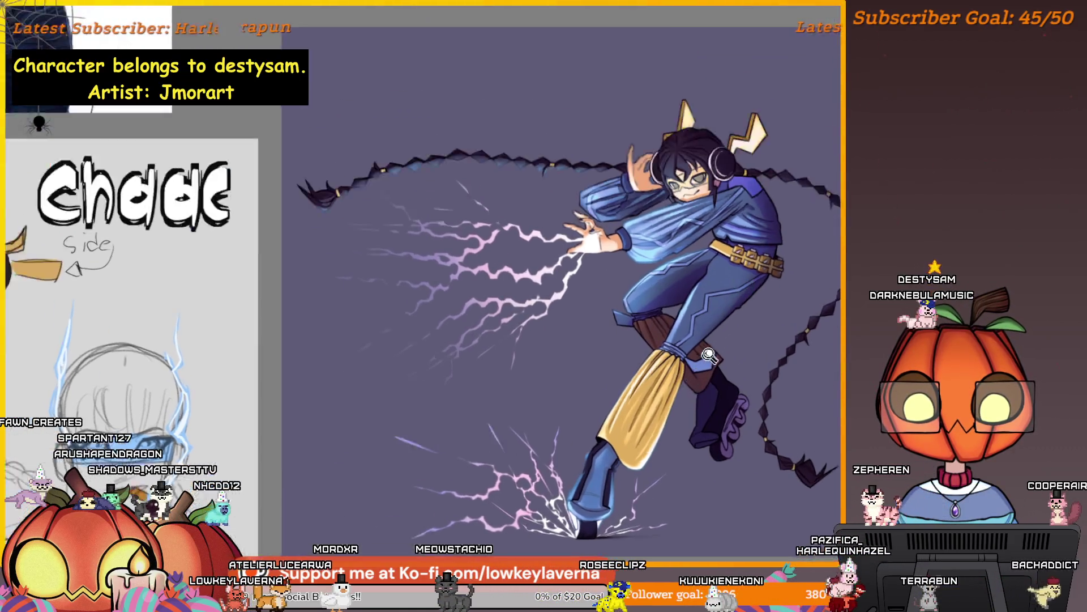
{"action": "scroll", "coordinate": [705, 358], "scroll_direction": "up", "scroll_amount": 1}
{"action": "scroll", "coordinate": [706, 359], "scroll_direction": "up", "scroll_amount": 2}
{"action": "scroll", "coordinate": [705, 359], "scroll_direction": "up", "scroll_amount": 1}
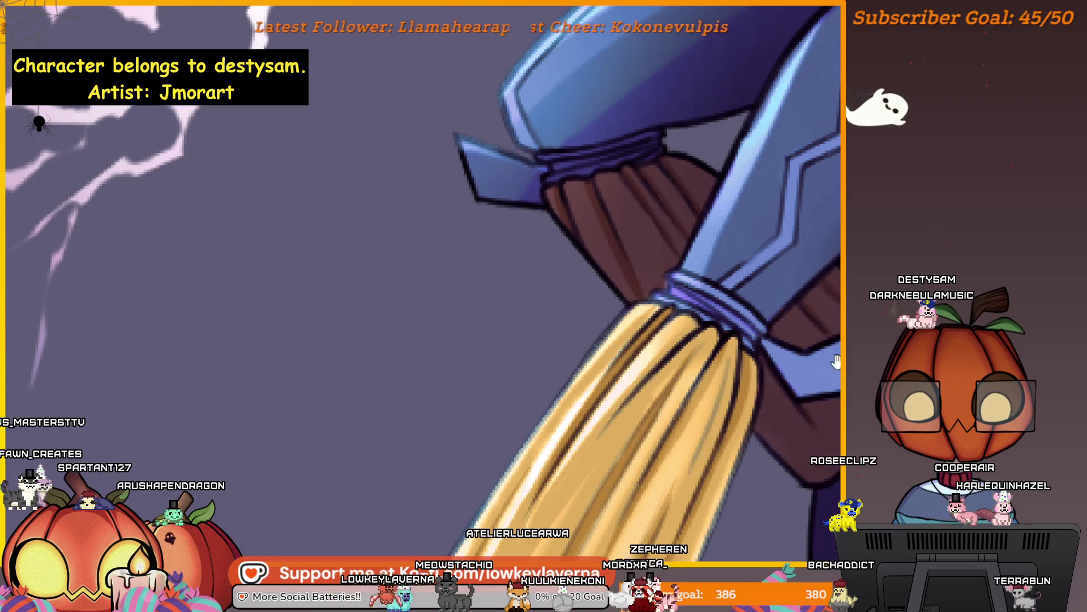
{"action": "left_click_drag", "start_coordinate": [713, 299], "coordinate": [691, 303]}
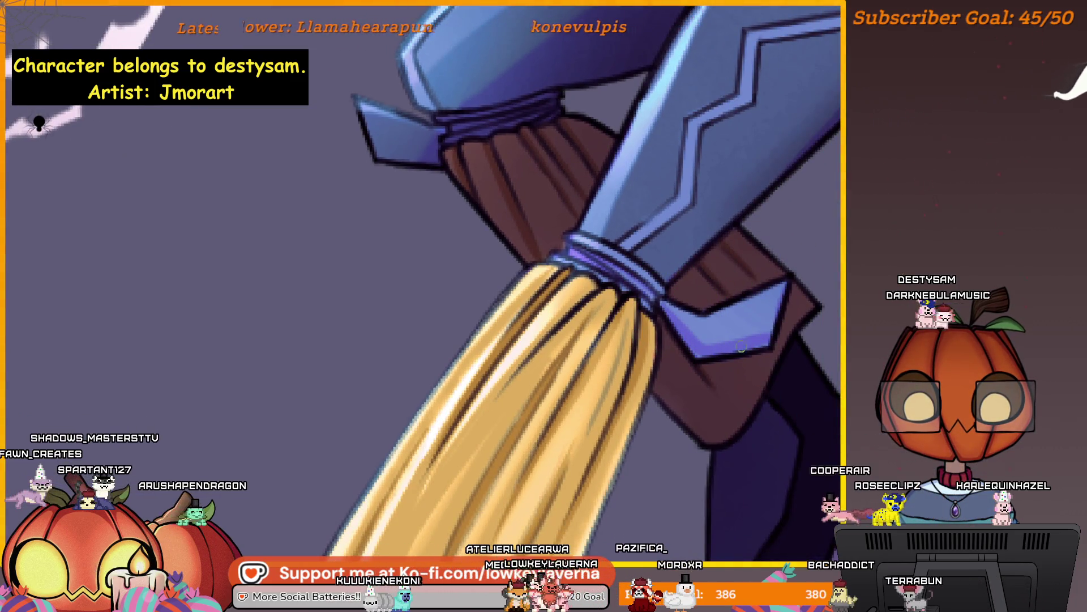
{"action": "scroll", "coordinate": [668, 318], "scroll_direction": "down", "scroll_amount": 3}
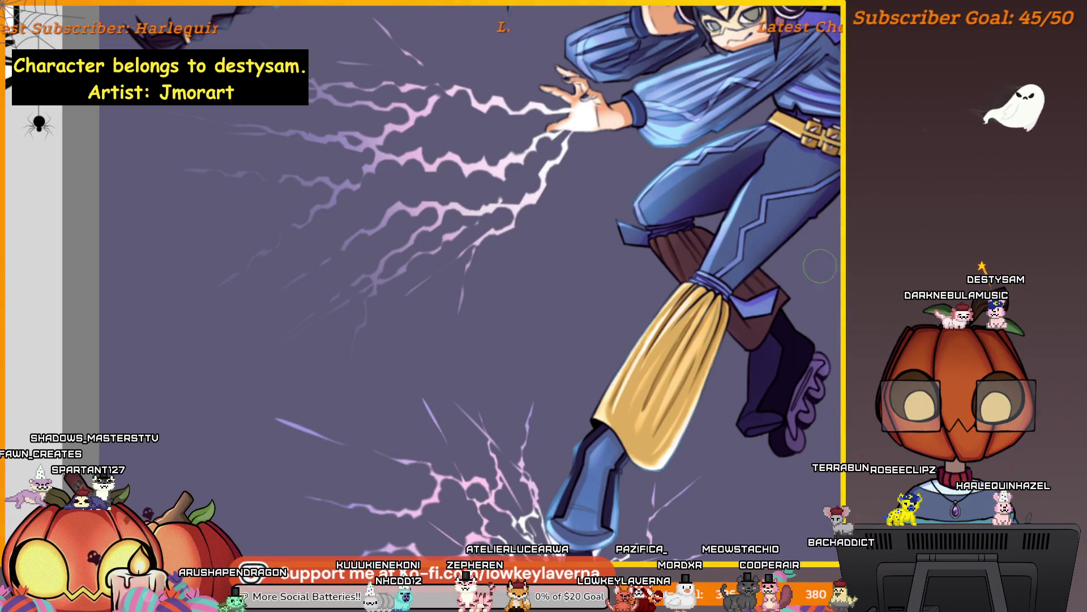
{"action": "scroll", "coordinate": [808, 268], "scroll_direction": "down", "scroll_amount": 2}
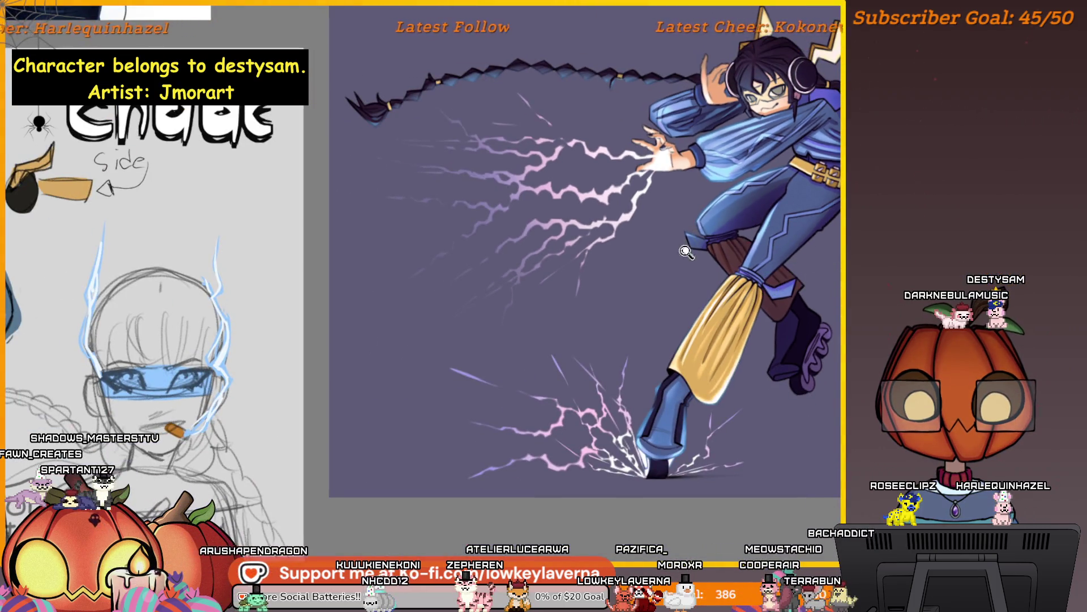
{"action": "scroll", "coordinate": [686, 249], "scroll_direction": "up", "scroll_amount": 2}
{"action": "scroll", "coordinate": [761, 260], "scroll_direction": "down", "scroll_amount": 2}
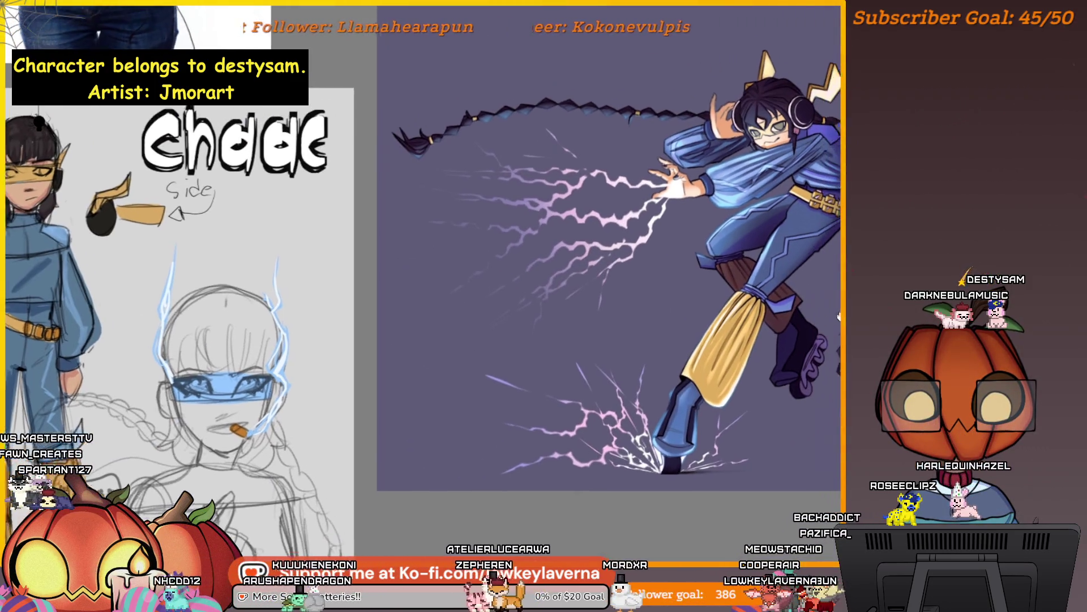
{"action": "scroll", "coordinate": [820, 272], "scroll_direction": "up", "scroll_amount": 3}
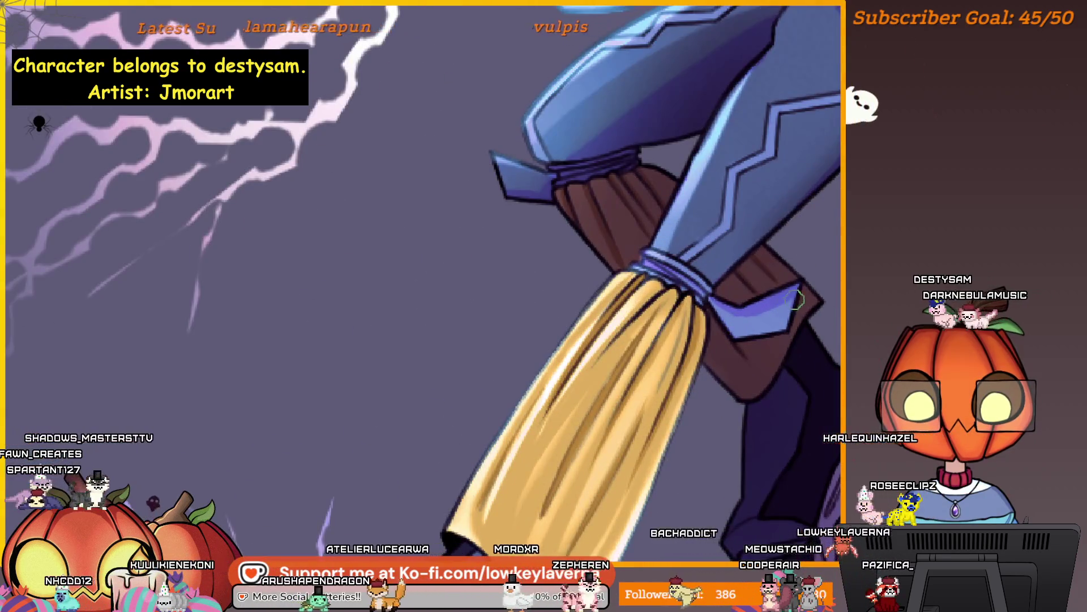
{"action": "left_click_drag", "start_coordinate": [740, 315], "coordinate": [701, 314]}
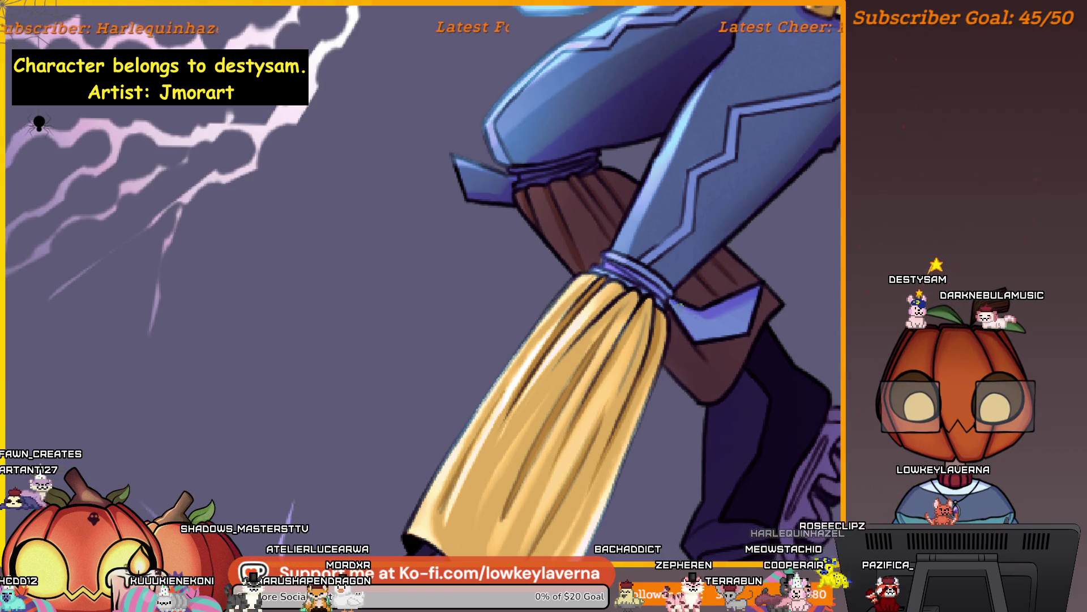
{"action": "mouse_move", "coordinate": [713, 296]}
{"action": "left_mouse_down"}
{"action": "mouse_move", "coordinate": [658, 308]}
{"action": "mouse_move", "coordinate": [721, 322]}
{"action": "mouse_move", "coordinate": [754, 312]}
{"action": "left_mouse_up"}
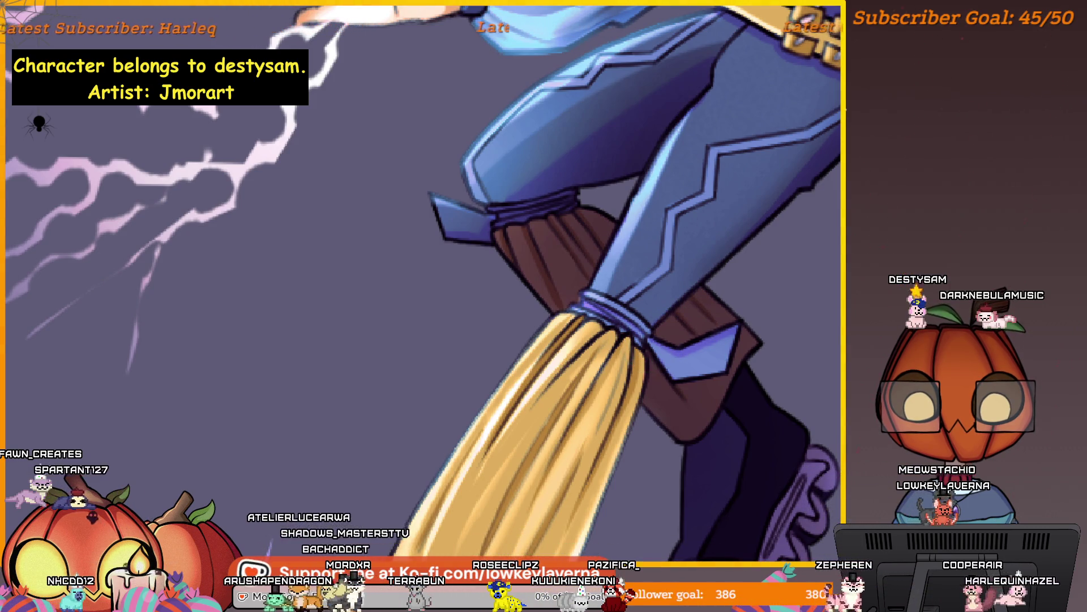
{"action": "right_click", "coordinate": [651, 376]}
{"action": "left_click", "coordinate": [789, 304]}
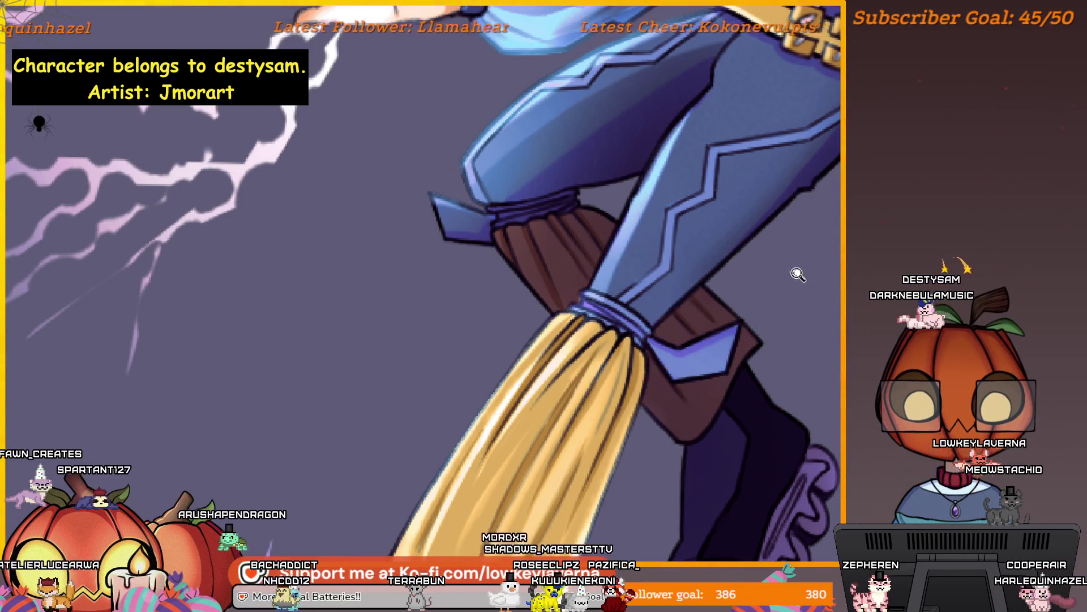
{"action": "scroll", "coordinate": [798, 273], "scroll_direction": "down", "scroll_amount": 5}
{"action": "scroll", "coordinate": [729, 212], "scroll_direction": "up", "scroll_amount": 5}
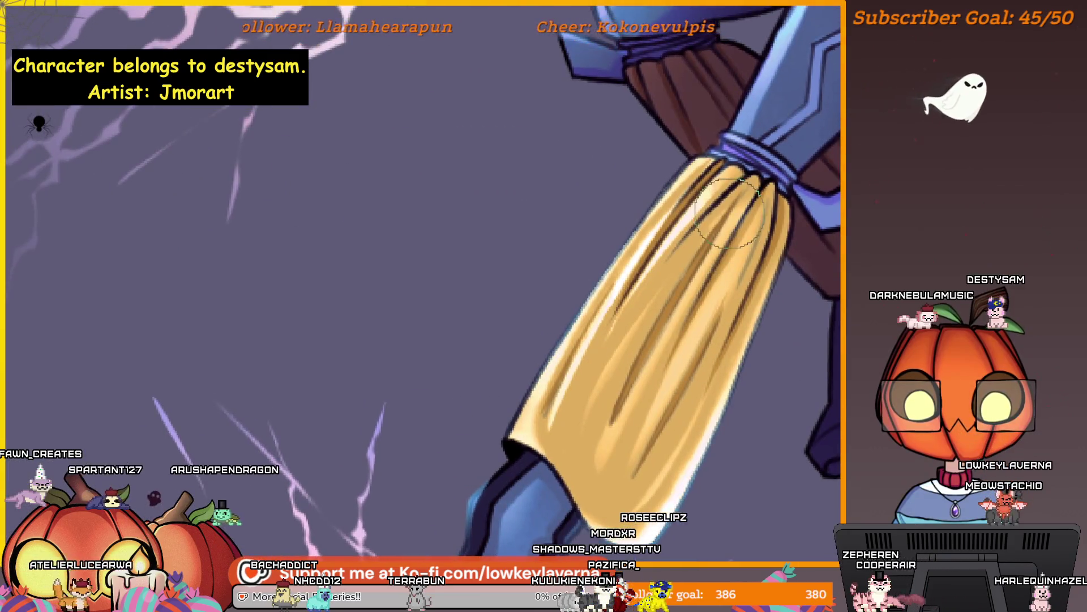
{"action": "left_click_drag", "start_coordinate": [728, 212], "coordinate": [651, 344]}
{"action": "scroll", "coordinate": [724, 297], "scroll_direction": "up", "scroll_amount": 1}
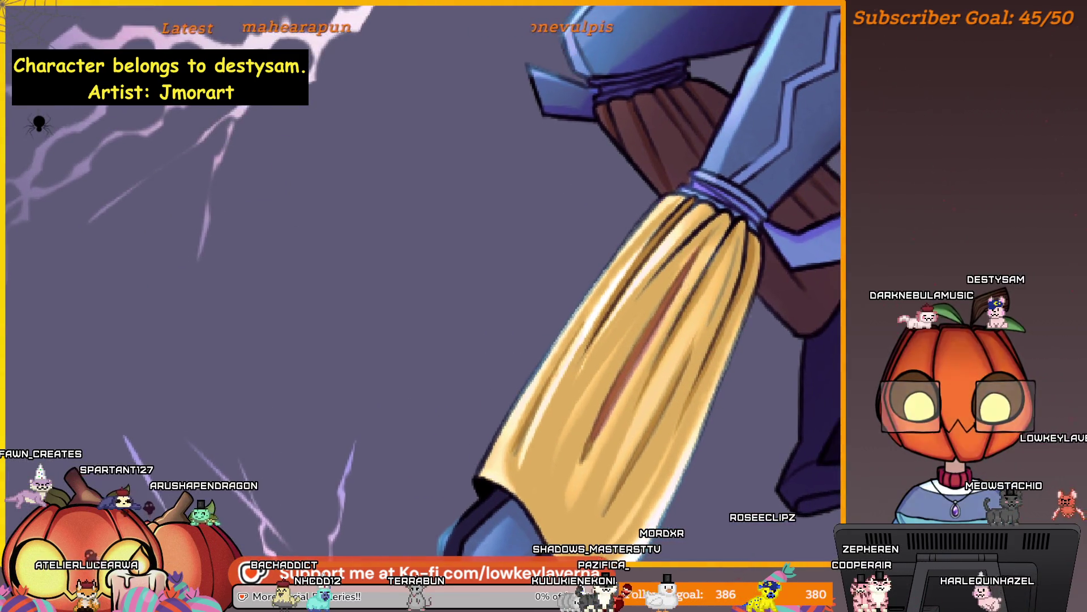
{"action": "key", "text": "ctrl+z"}
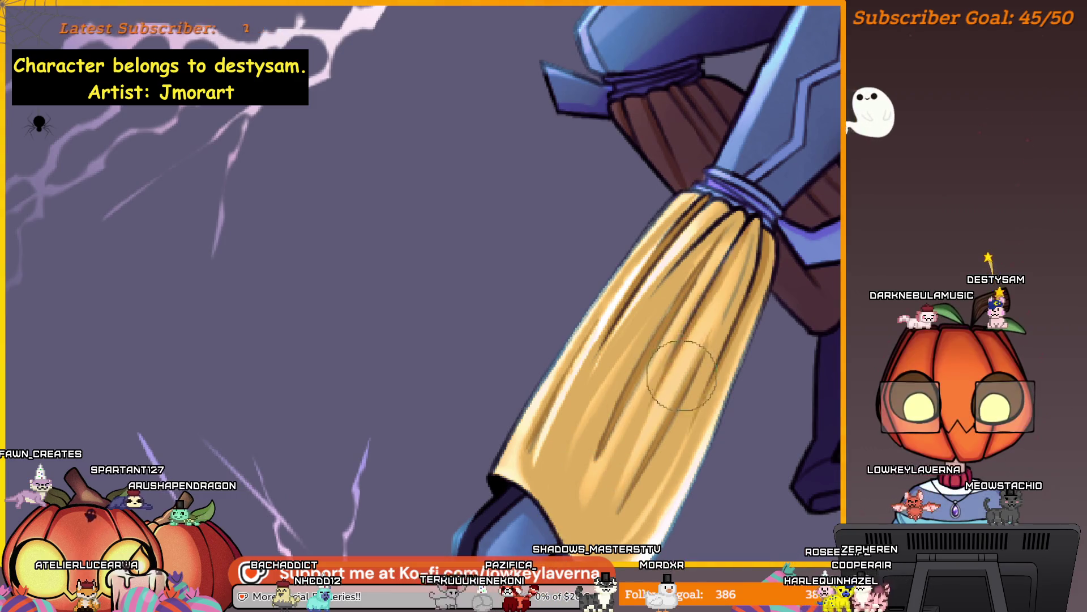
{"action": "scroll", "coordinate": [679, 357], "scroll_direction": "down", "scroll_amount": 2}
{"action": "scroll", "coordinate": [668, 332], "scroll_direction": "down", "scroll_amount": 2}
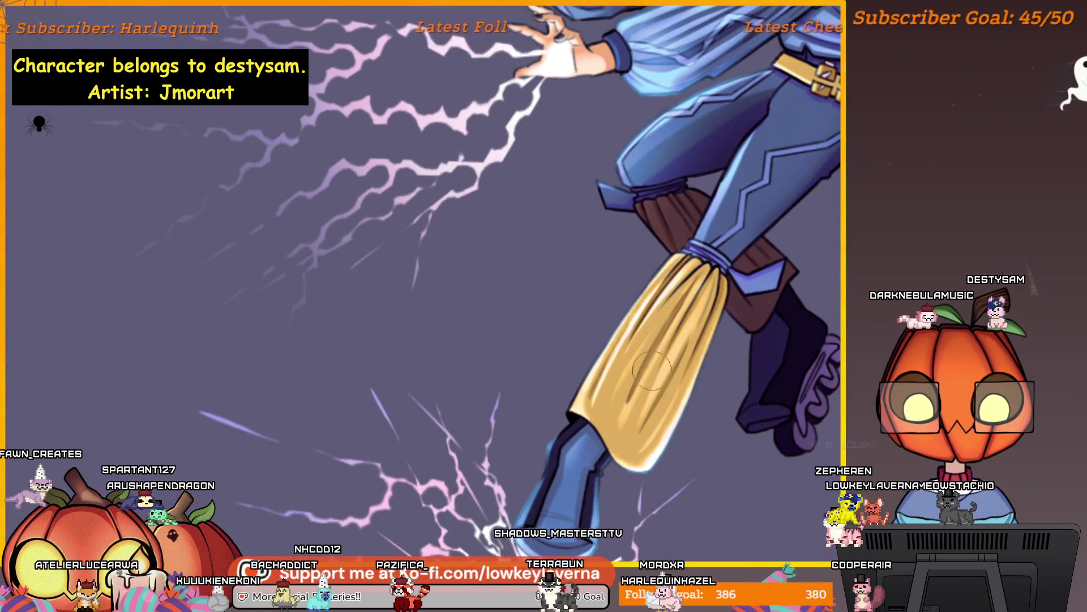
{"action": "scroll", "coordinate": [667, 322], "scroll_direction": "up", "scroll_amount": 2}
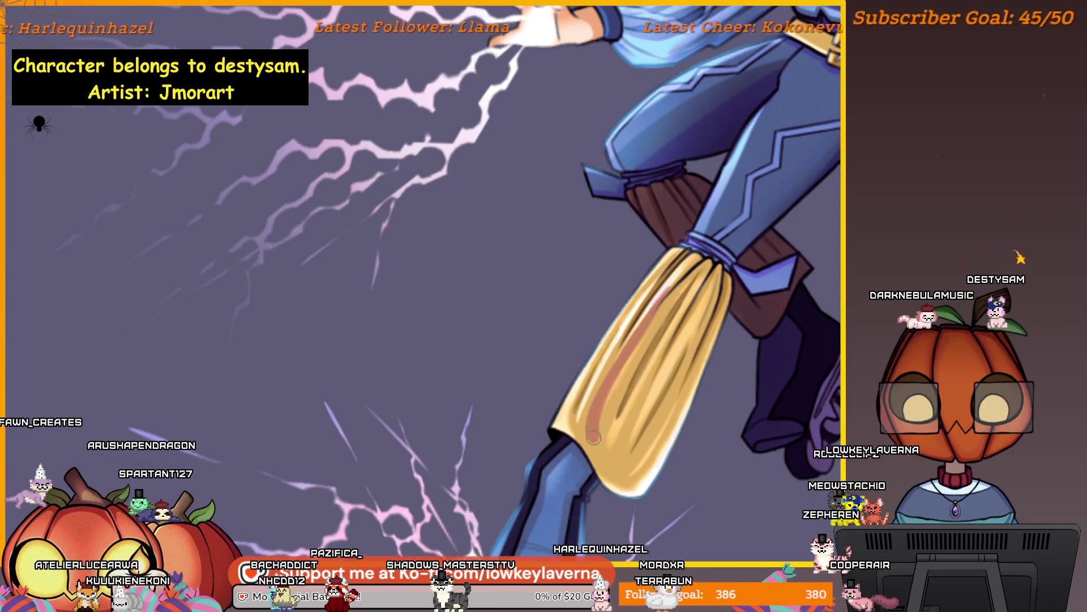
{"action": "scroll", "coordinate": [627, 426], "scroll_direction": "down", "scroll_amount": 2}
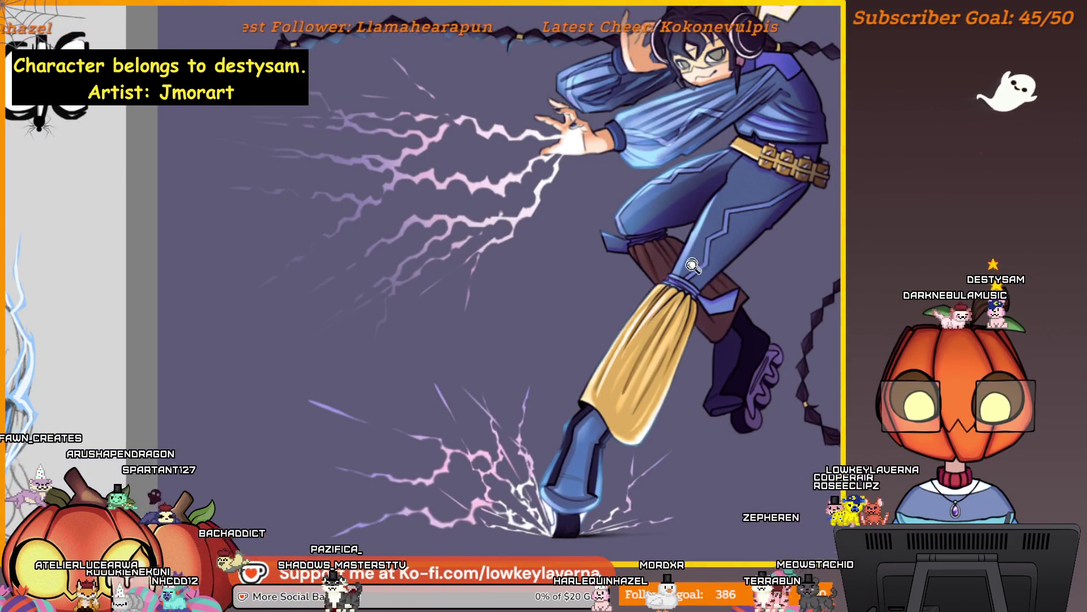
{"action": "scroll", "coordinate": [763, 212], "scroll_direction": "down", "scroll_amount": 1}
{"action": "scroll", "coordinate": [616, 334], "scroll_direction": "up", "scroll_amount": 2}
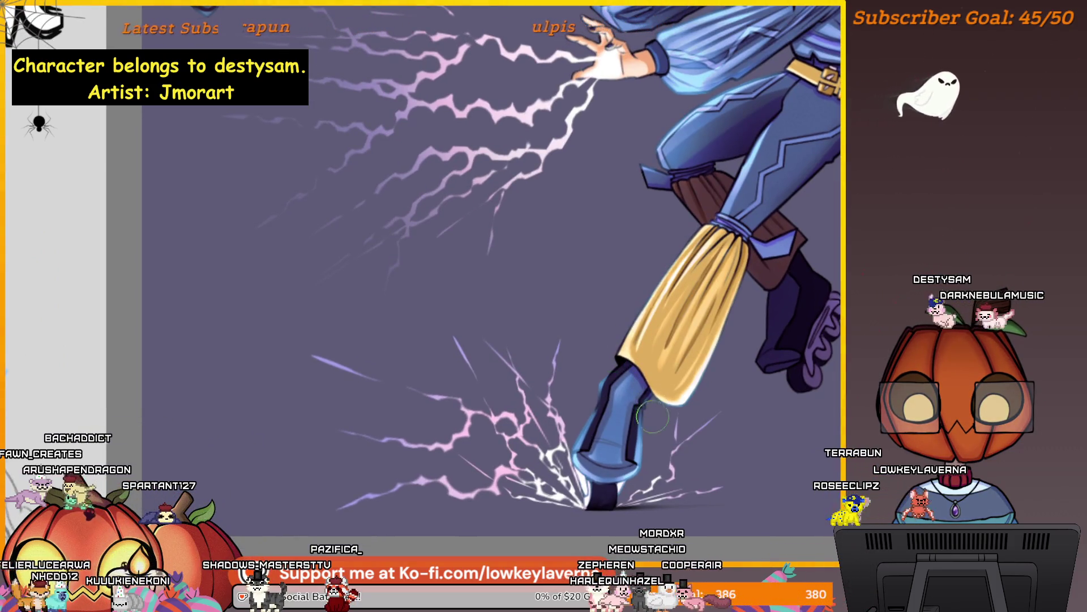
{"action": "left_click_drag", "start_coordinate": [674, 247], "coordinate": [645, 357]}
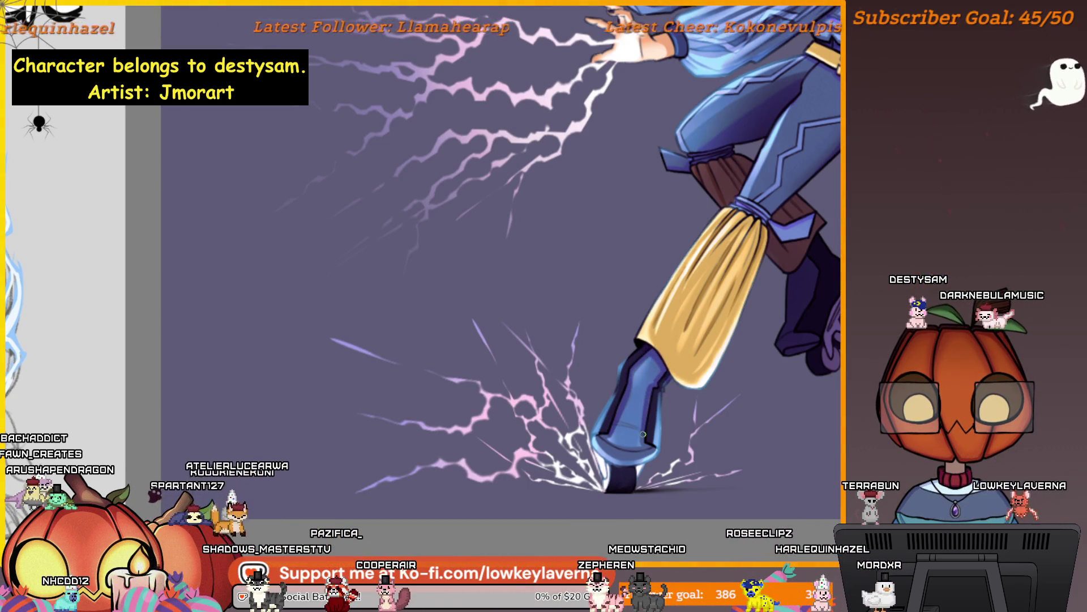
{"action": "left_click_drag", "start_coordinate": [650, 441], "coordinate": [669, 422]}
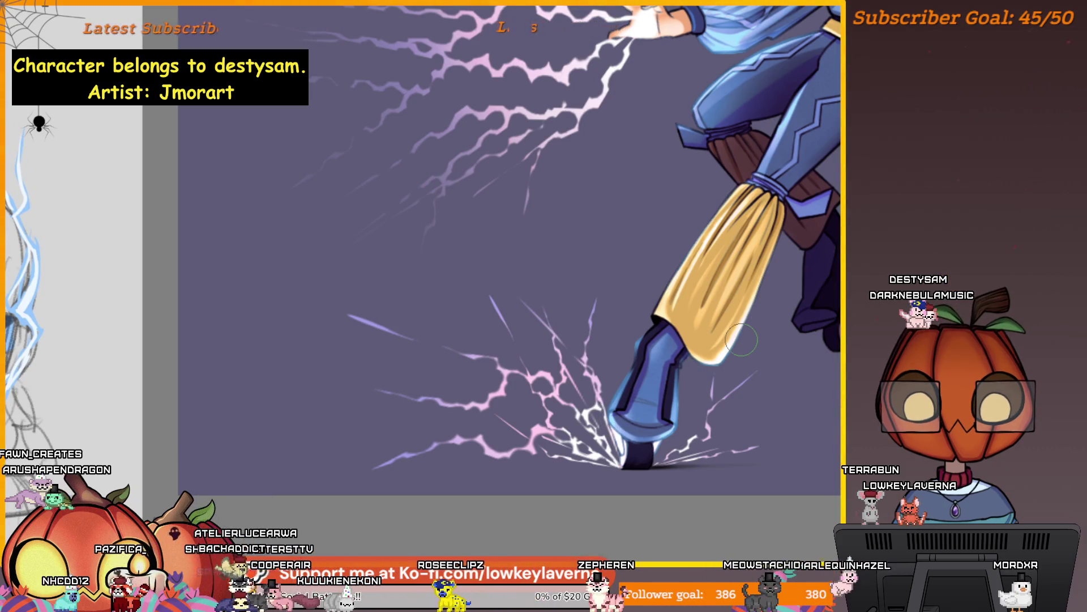
{"action": "scroll", "coordinate": [648, 367], "scroll_direction": "up", "scroll_amount": 1}
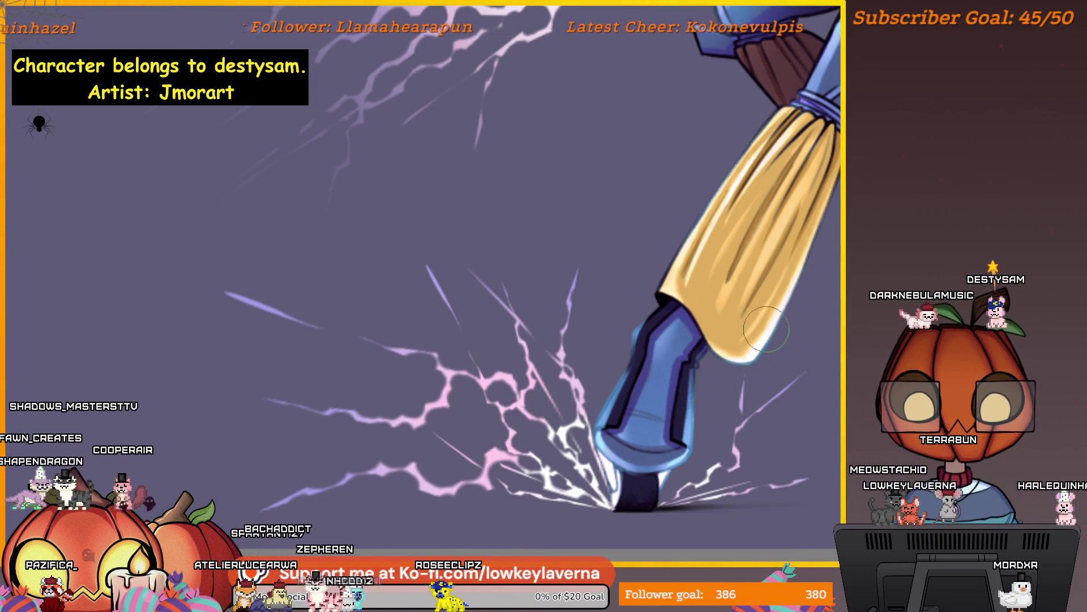
{"action": "scroll", "coordinate": [763, 330], "scroll_direction": "down", "scroll_amount": 3}
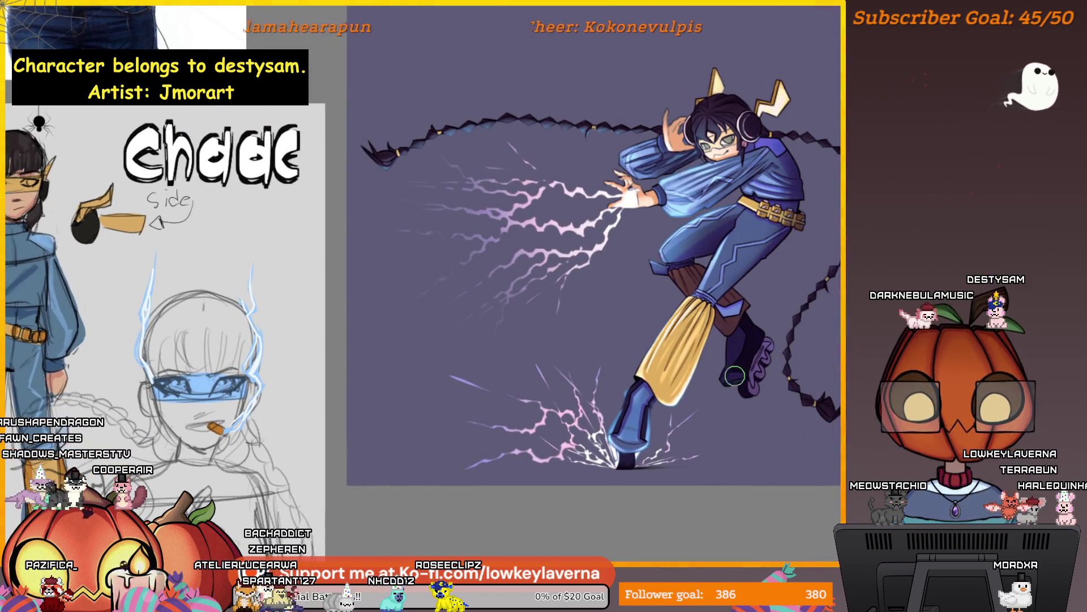
{"action": "scroll", "coordinate": [736, 374], "scroll_direction": "up", "scroll_amount": 2}
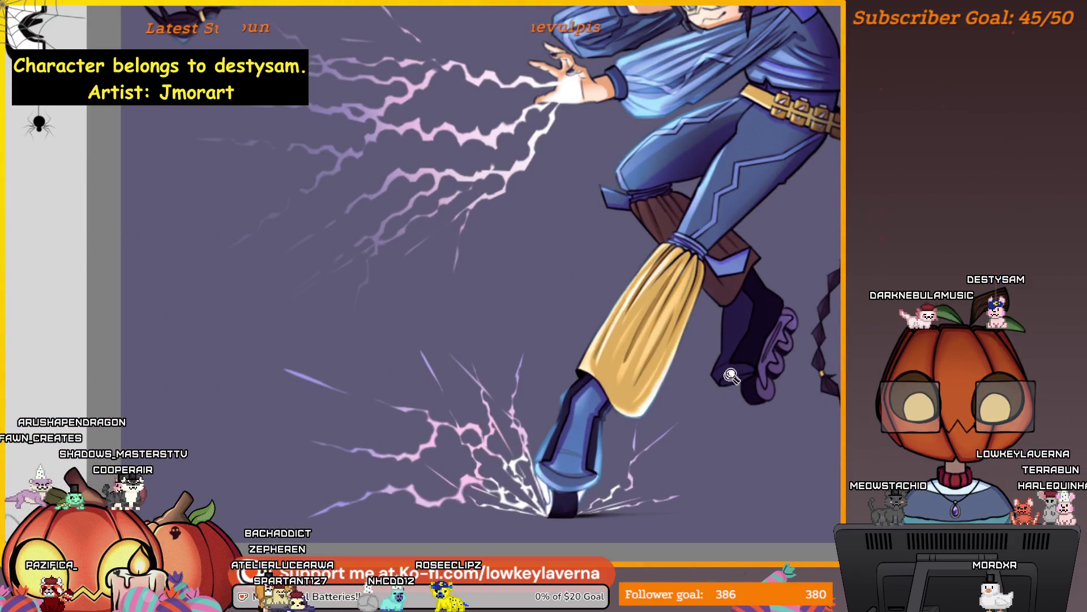
{"action": "scroll", "coordinate": [731, 378], "scroll_direction": "up", "scroll_amount": 2}
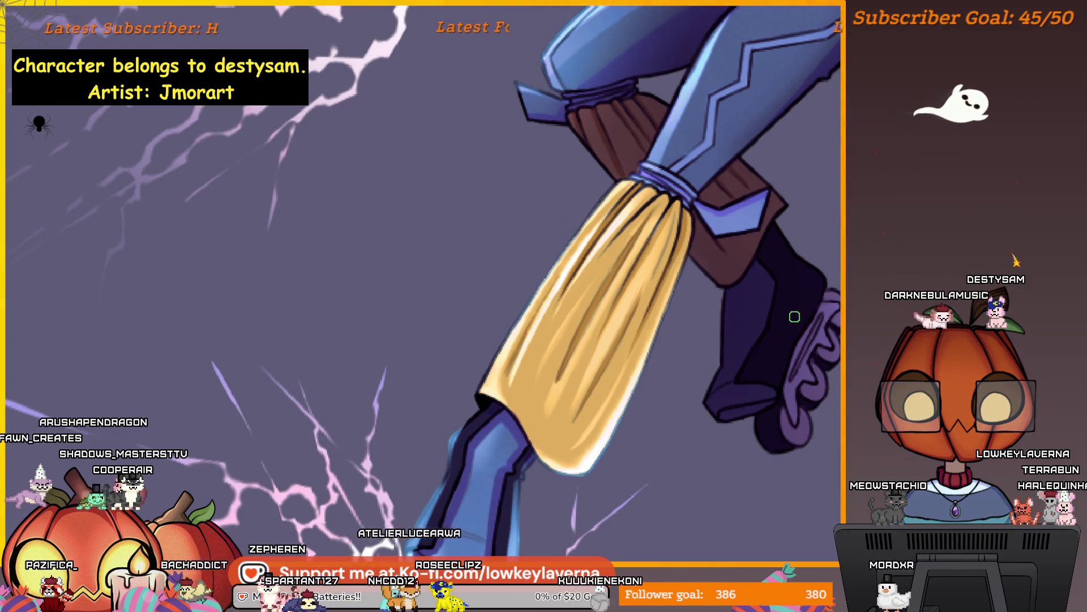
{"action": "scroll", "coordinate": [789, 315], "scroll_direction": "down", "scroll_amount": 3}
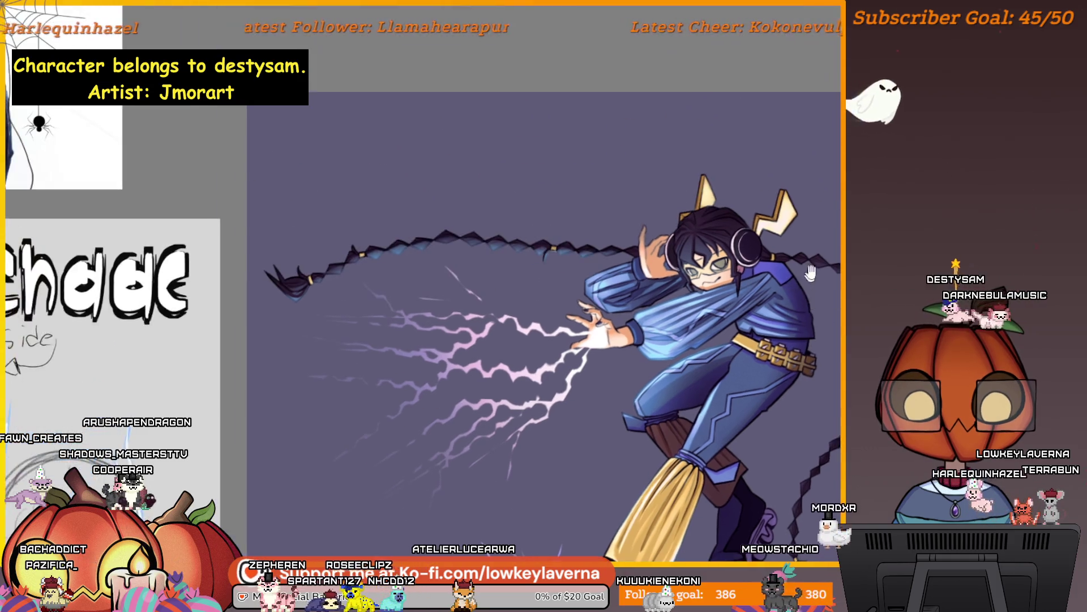
{"action": "scroll", "coordinate": [667, 94], "scroll_direction": "up", "scroll_amount": 1}
{"action": "scroll", "coordinate": [667, 93], "scroll_direction": "up", "scroll_amount": 1}
{"action": "scroll", "coordinate": [667, 94], "scroll_direction": "up", "scroll_amount": 1}
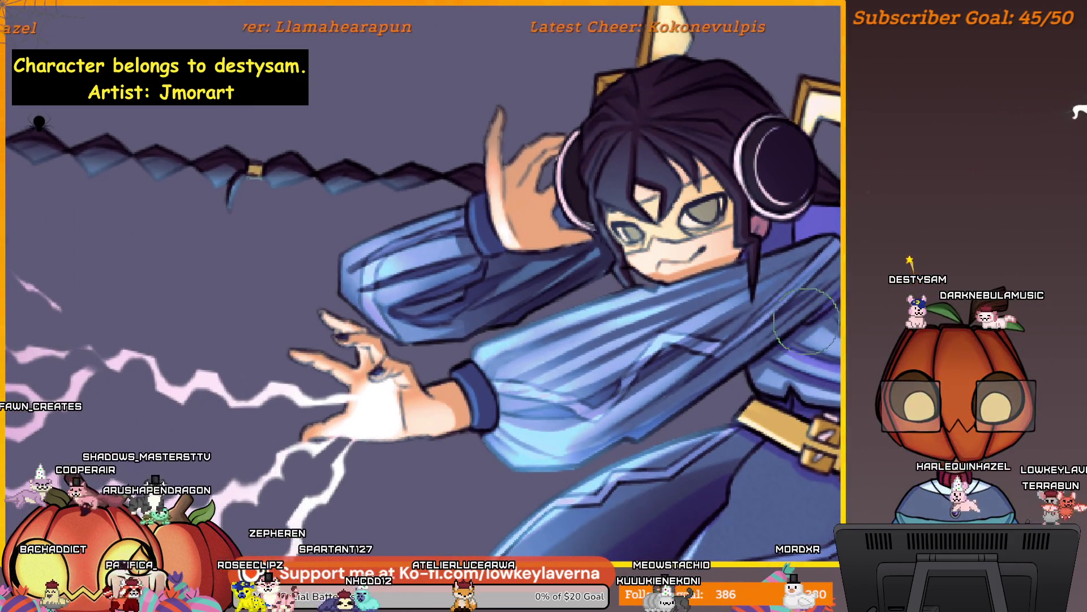
{"action": "mouse_move", "coordinate": [845, 302]}
{"action": "left_mouse_down"}
{"action": "mouse_move", "coordinate": [820, 284]}
{"action": "mouse_move", "coordinate": [807, 306]}
{"action": "mouse_move", "coordinate": [847, 259]}
{"action": "left_mouse_up"}
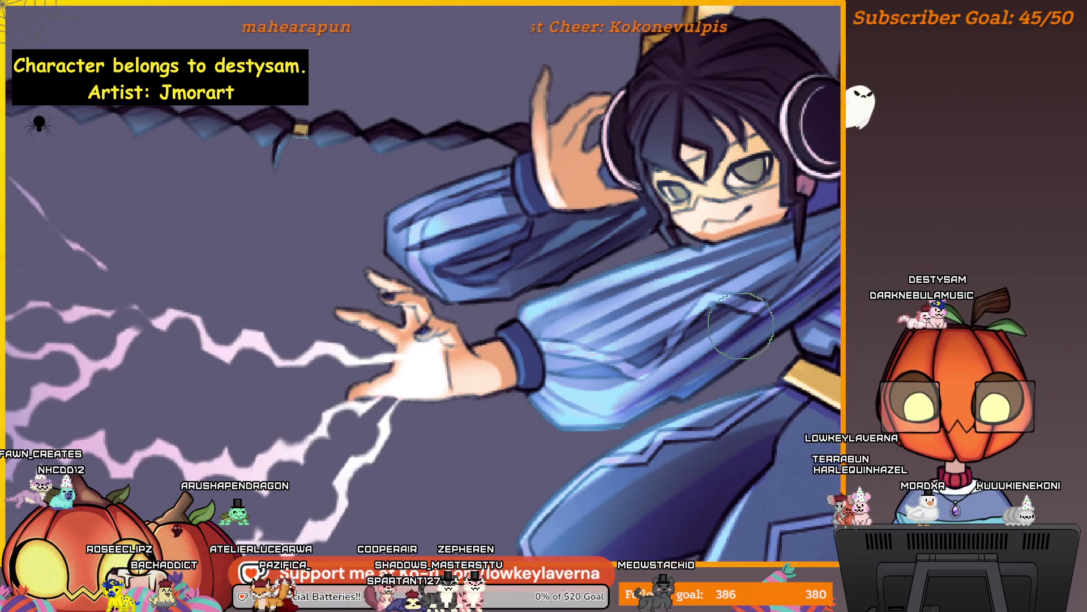
{"action": "left_click_drag", "start_coordinate": [734, 331], "coordinate": [651, 382]}
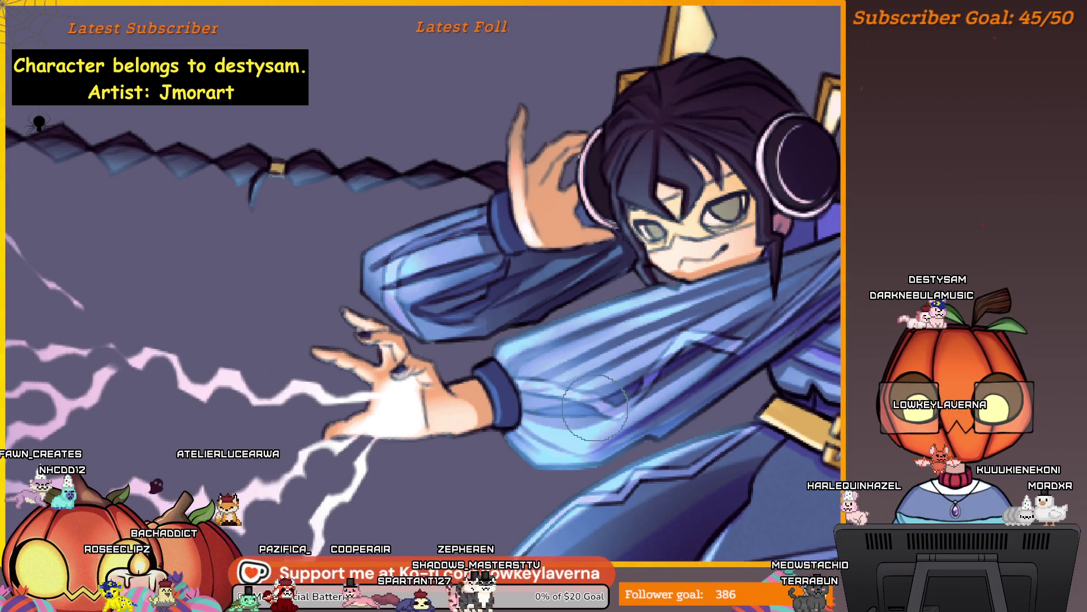
{"action": "left_click_drag", "start_coordinate": [615, 389], "coordinate": [729, 327]}
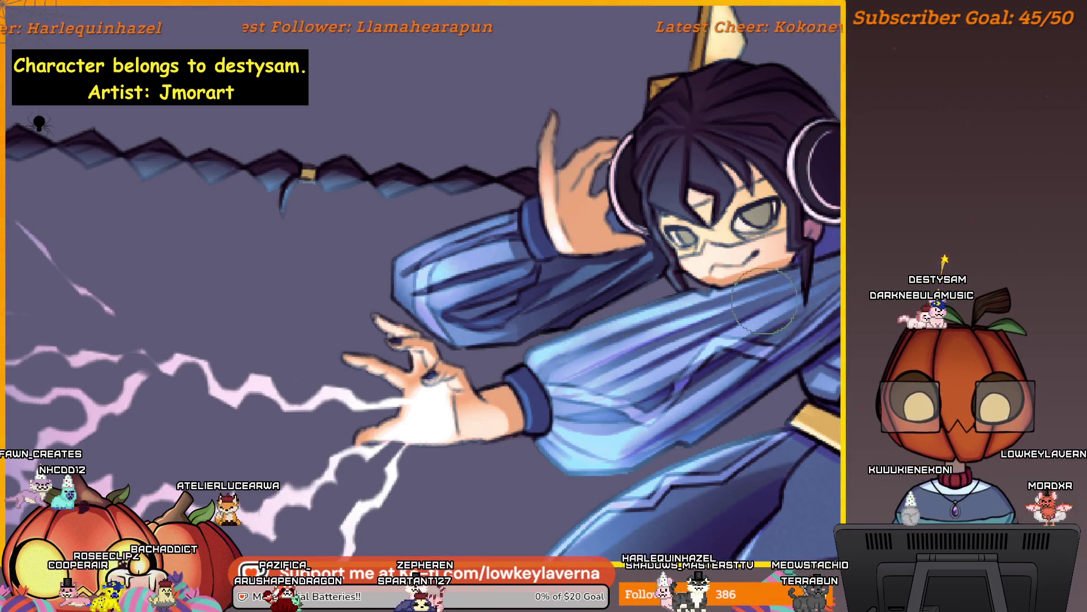
{"action": "scroll", "coordinate": [705, 308], "scroll_direction": "down", "scroll_amount": 2}
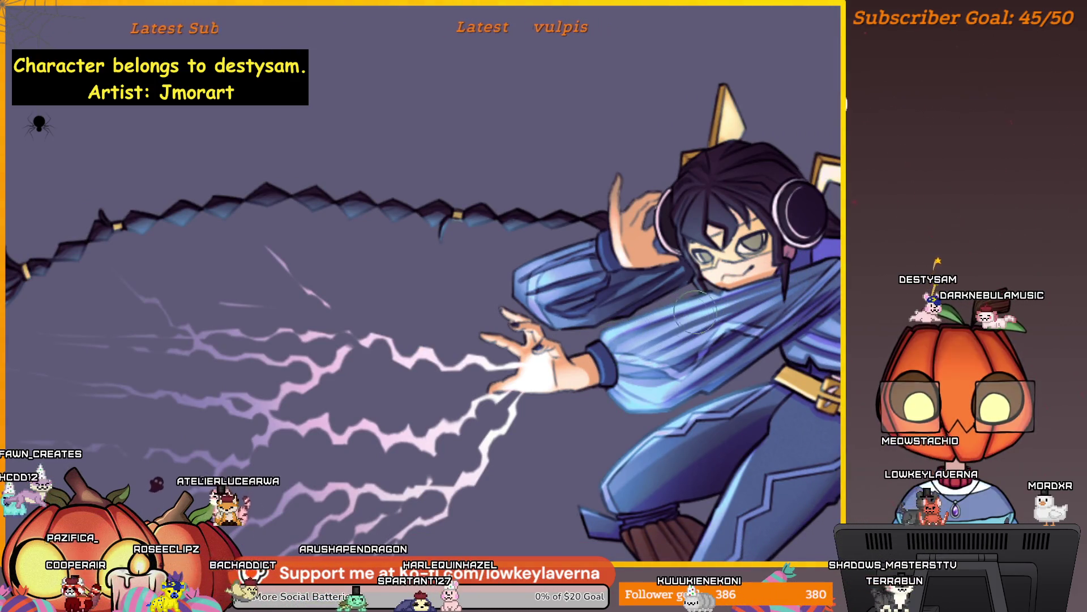
{"action": "scroll", "coordinate": [692, 315], "scroll_direction": "down", "scroll_amount": 2}
{"action": "scroll", "coordinate": [764, 111], "scroll_direction": "up", "scroll_amount": 3}
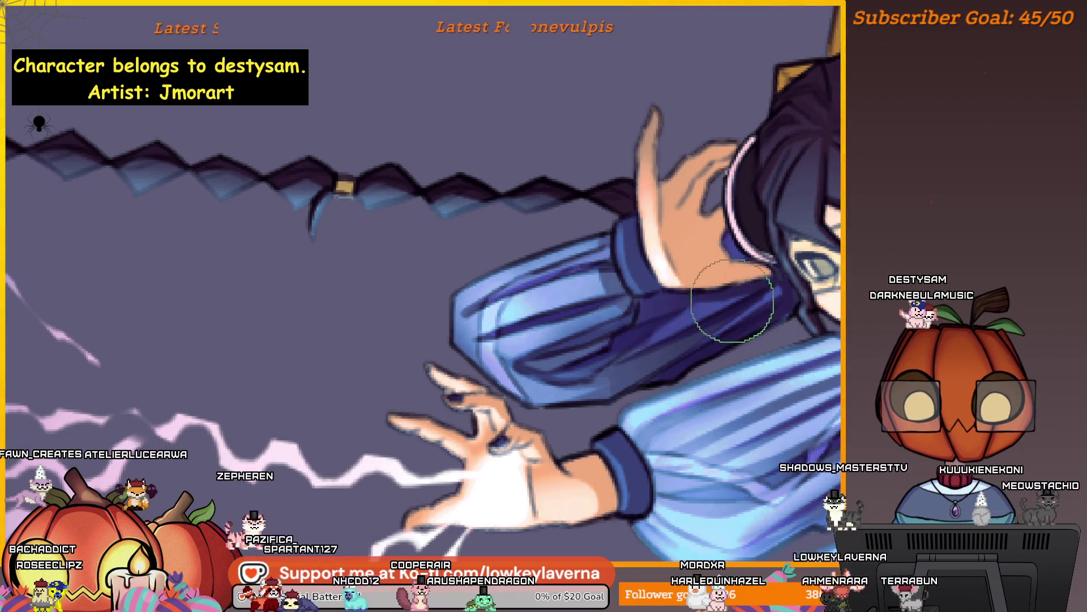
{"action": "scroll", "coordinate": [662, 307], "scroll_direction": "down", "scroll_amount": 3}
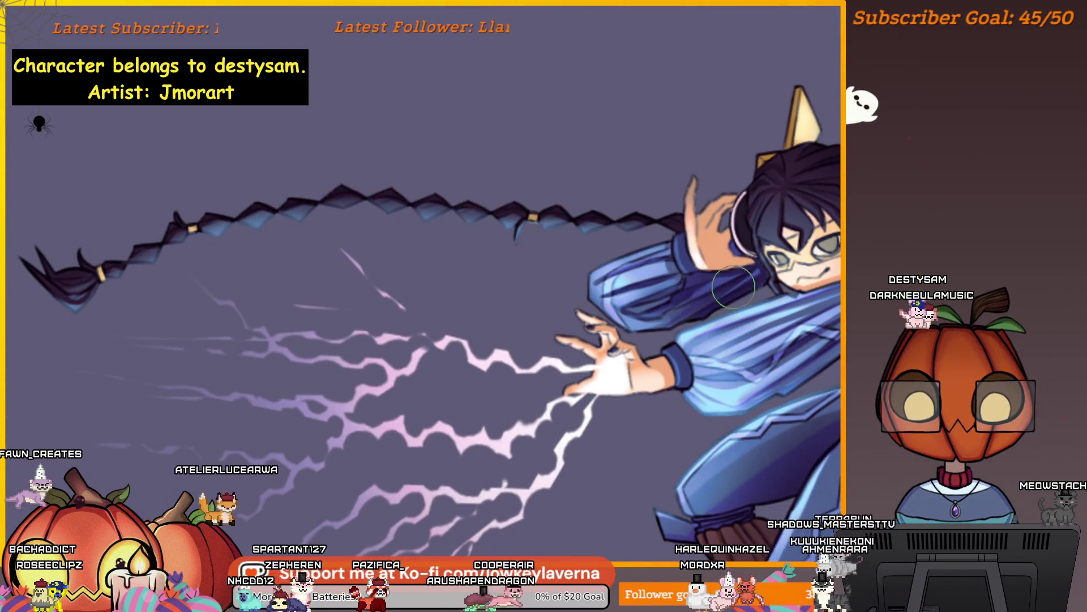
{"action": "scroll", "coordinate": [745, 273], "scroll_direction": "down", "scroll_amount": 3}
{"action": "scroll", "coordinate": [744, 270], "scroll_direction": "up", "scroll_amount": 2}
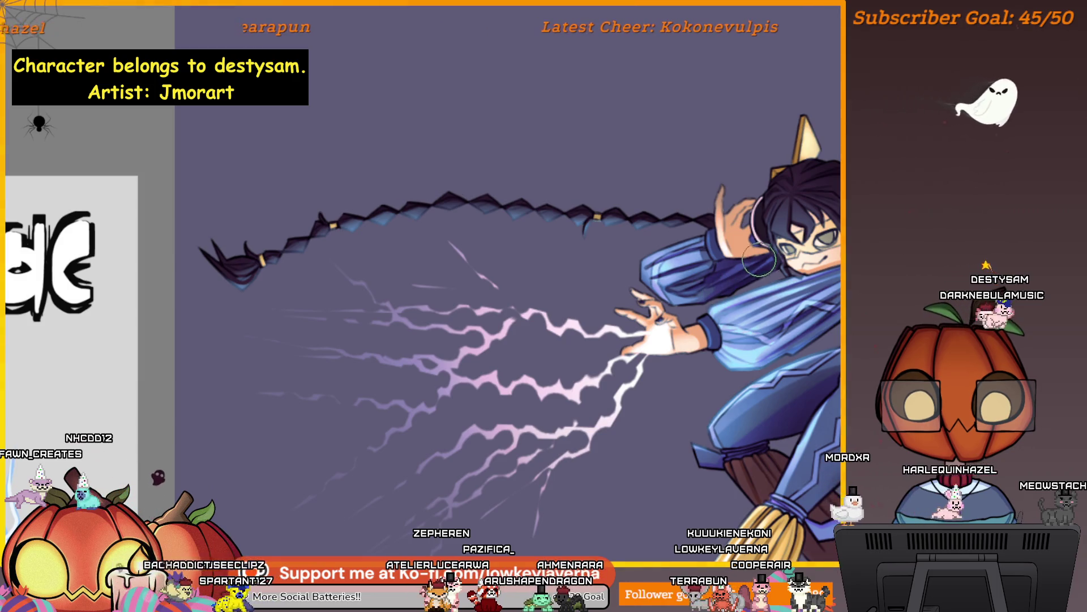
{"action": "scroll", "coordinate": [718, 283], "scroll_direction": "down", "scroll_amount": 1}
{"action": "scroll", "coordinate": [718, 283], "scroll_direction": "down", "scroll_amount": 2}
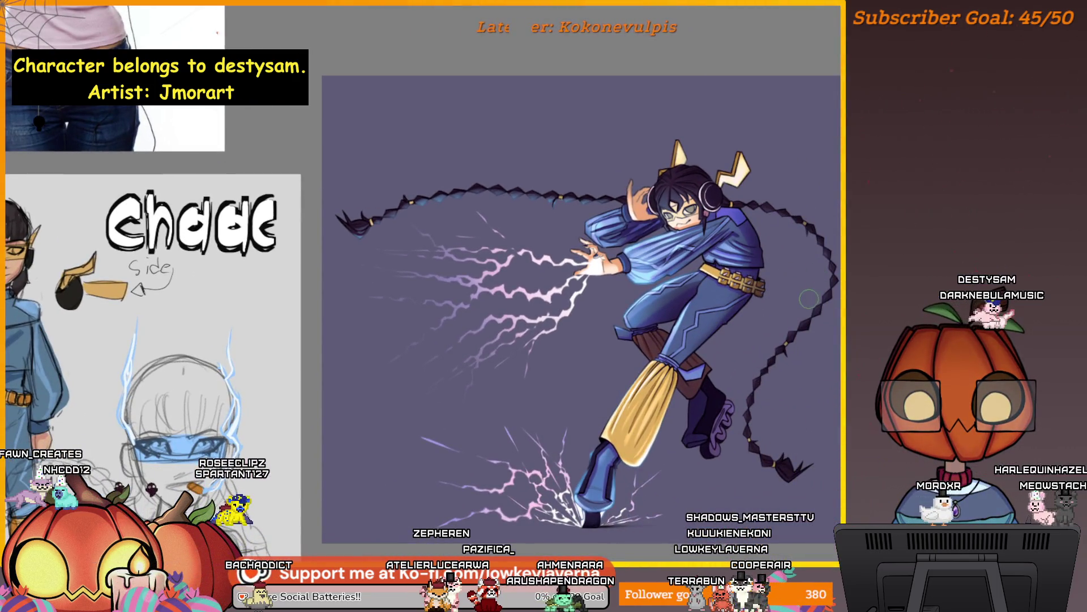
{"action": "left_click_drag", "start_coordinate": [786, 300], "coordinate": [780, 338]}
{"action": "scroll", "coordinate": [771, 341], "scroll_direction": "down", "scroll_amount": 1}
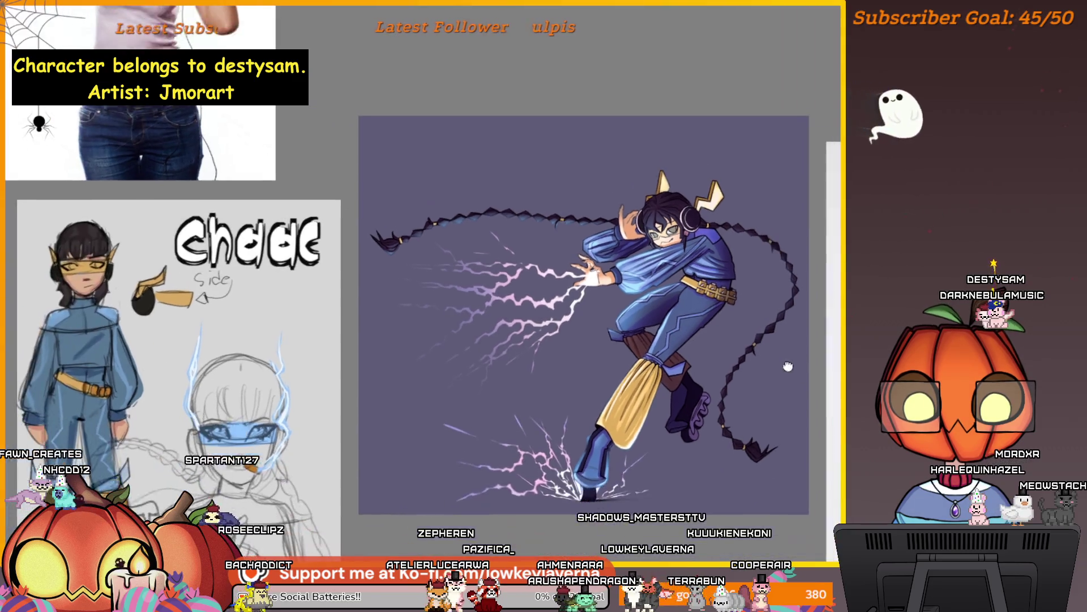
{"action": "scroll", "coordinate": [770, 341], "scroll_direction": "down", "scroll_amount": 1}
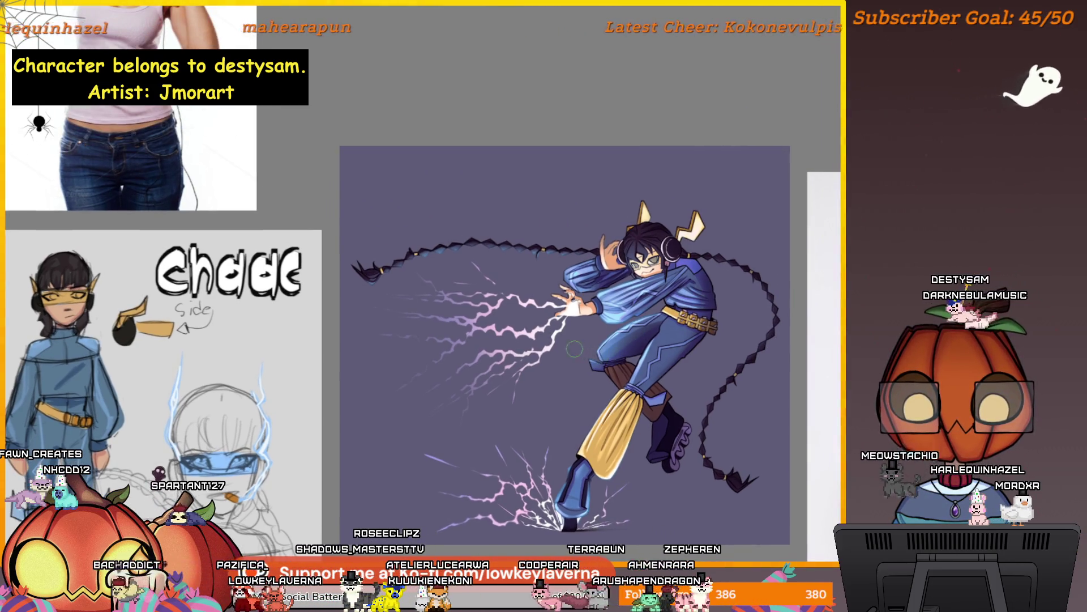
Step: Mirror the canvas view with M and inspect the braid from the head down to its tip by the boot
{"action": "key", "text": "m"}
{"action": "key", "text": "m"}
{"action": "scroll", "coordinate": [624, 287], "scroll_direction": "up", "scroll_amount": 3}
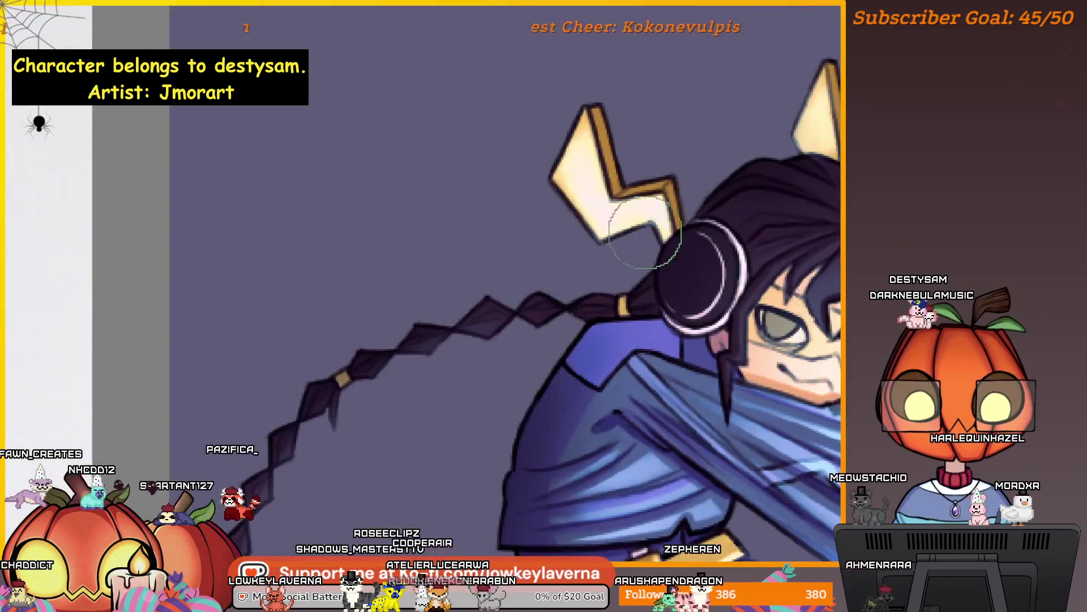
{"action": "scroll", "coordinate": [625, 287], "scroll_direction": "up", "scroll_amount": 1}
{"action": "left_click_drag", "start_coordinate": [633, 333], "coordinate": [707, 254]}
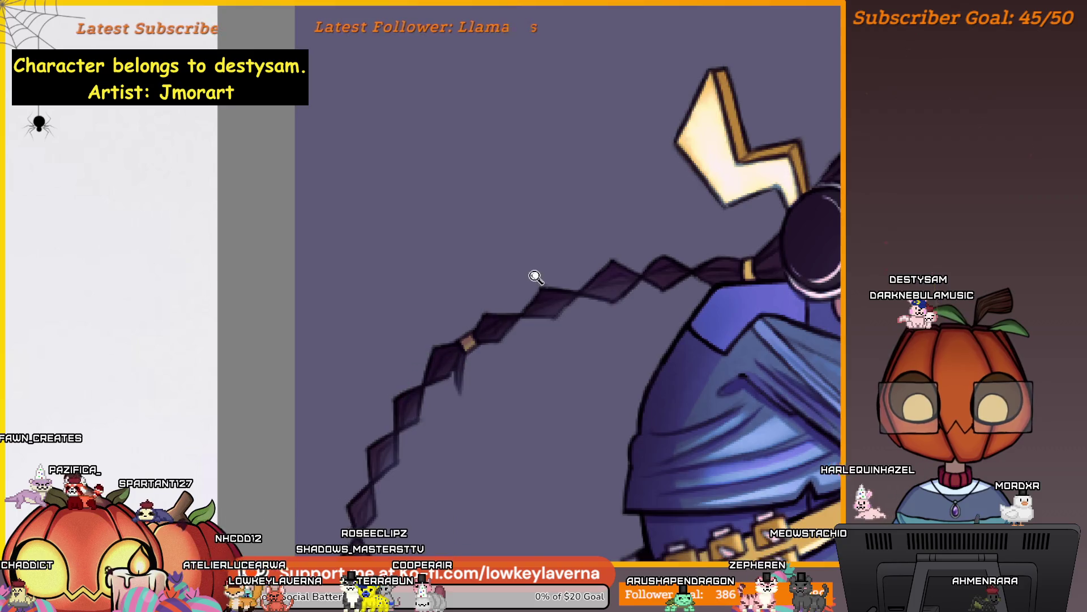
{"action": "scroll", "coordinate": [534, 277], "scroll_direction": "down", "scroll_amount": 3}
{"action": "scroll", "coordinate": [440, 265], "scroll_direction": "up", "scroll_amount": 1}
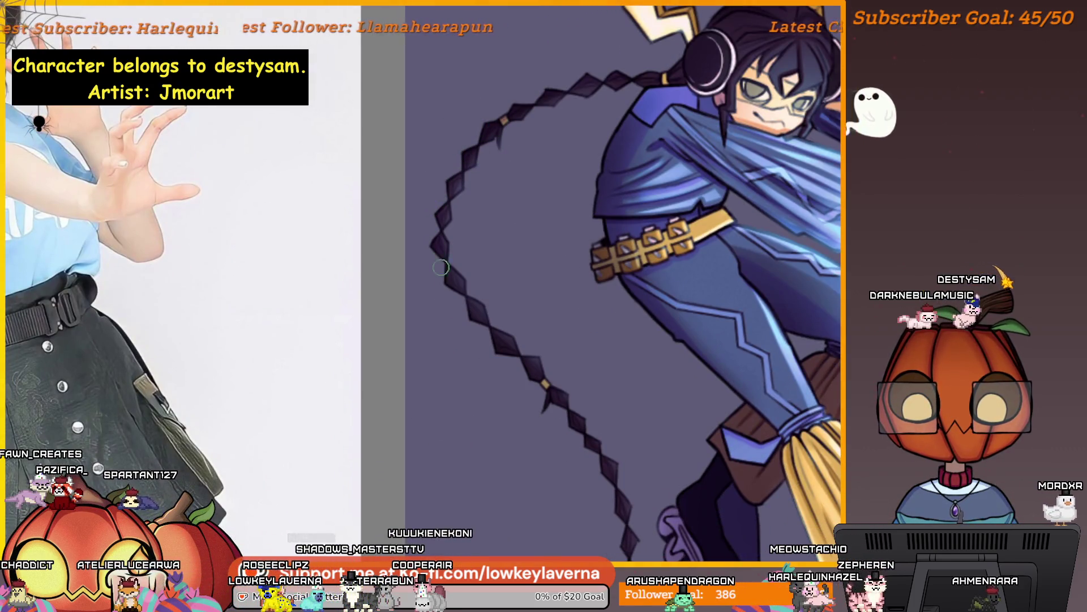
{"action": "left_click_drag", "start_coordinate": [558, 448], "coordinate": [533, 219]}
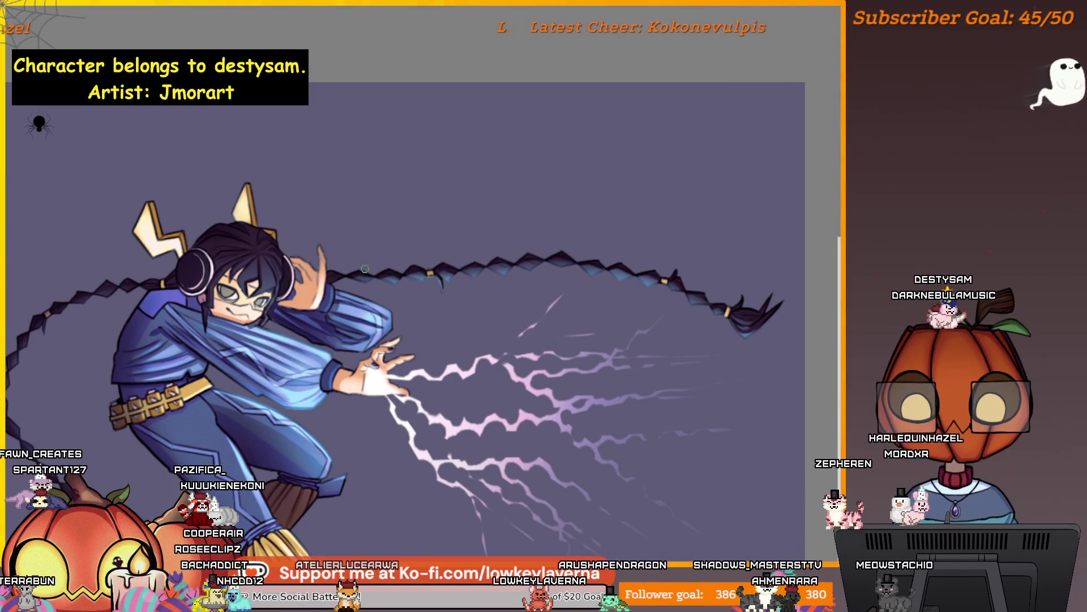
Step: Zoom in on the character's head, then reframe the painting beside the reference photo
{"action": "mouse_move", "coordinate": [527, 272]}
{"action": "left_mouse_down"}
{"action": "mouse_move", "coordinate": [566, 275]}
{"action": "mouse_move", "coordinate": [584, 338]}
{"action": "left_mouse_up"}
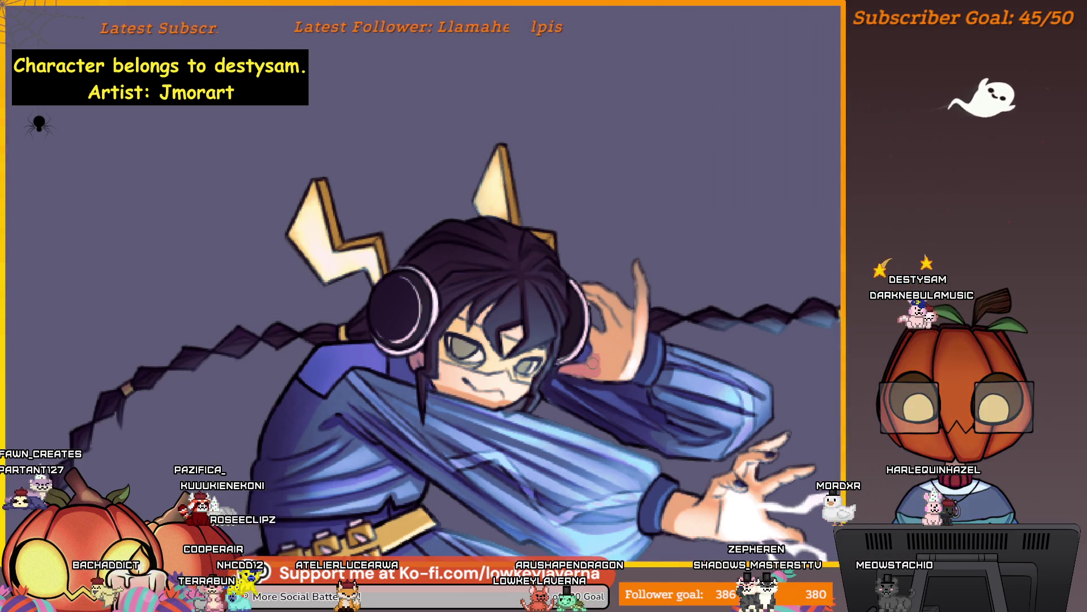
{"action": "scroll", "coordinate": [605, 362], "scroll_direction": "down", "scroll_amount": 3}
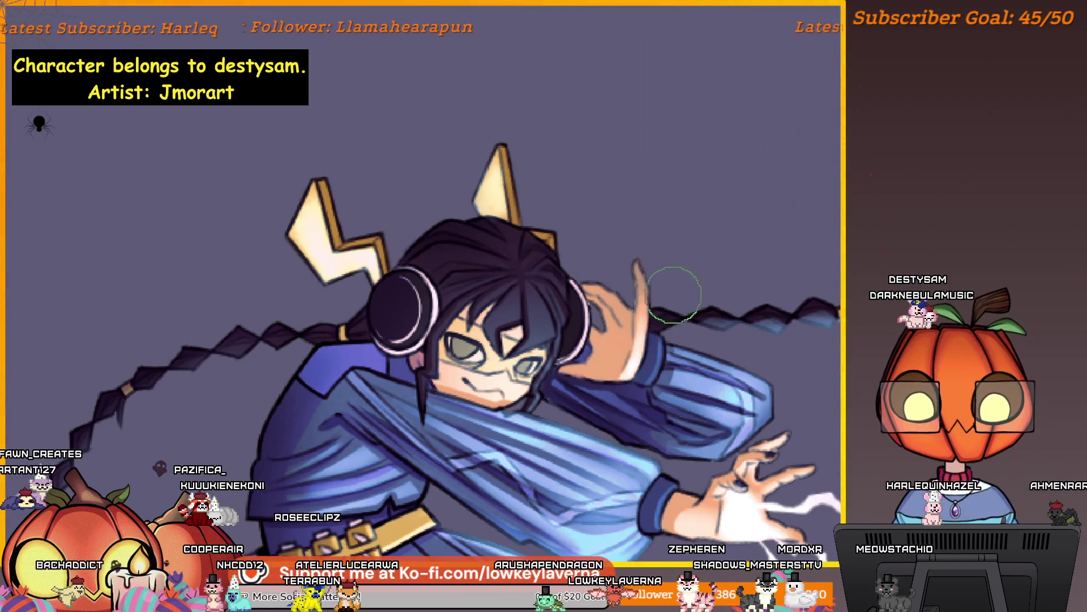
{"action": "scroll", "coordinate": [734, 281], "scroll_direction": "down", "scroll_amount": 3}
{"action": "scroll", "coordinate": [735, 280], "scroll_direction": "up", "scroll_amount": 2}
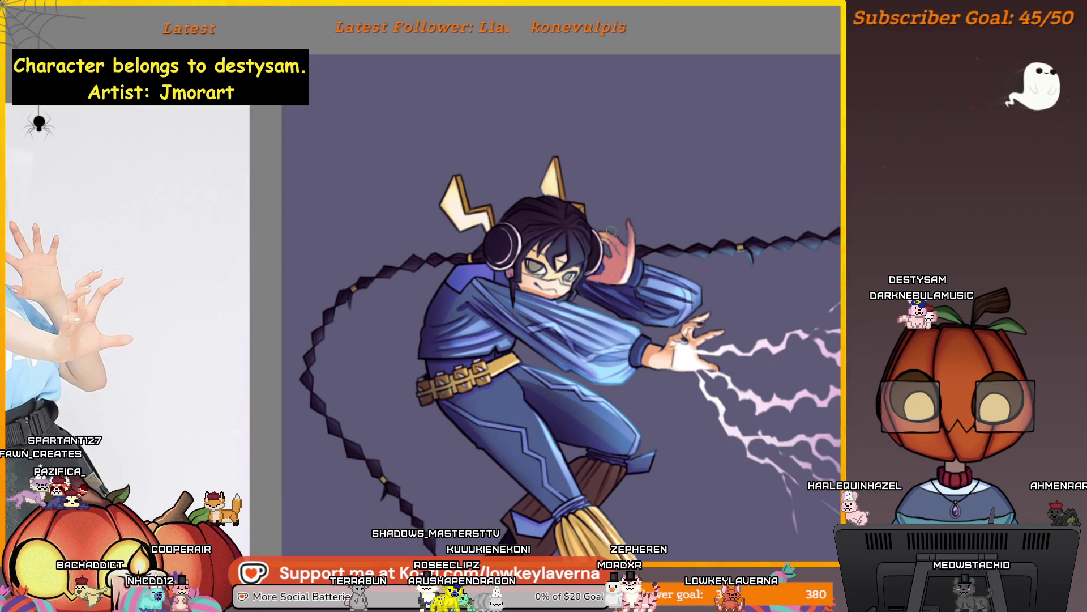
{"action": "scroll", "coordinate": [622, 217], "scroll_direction": "down", "scroll_amount": 1}
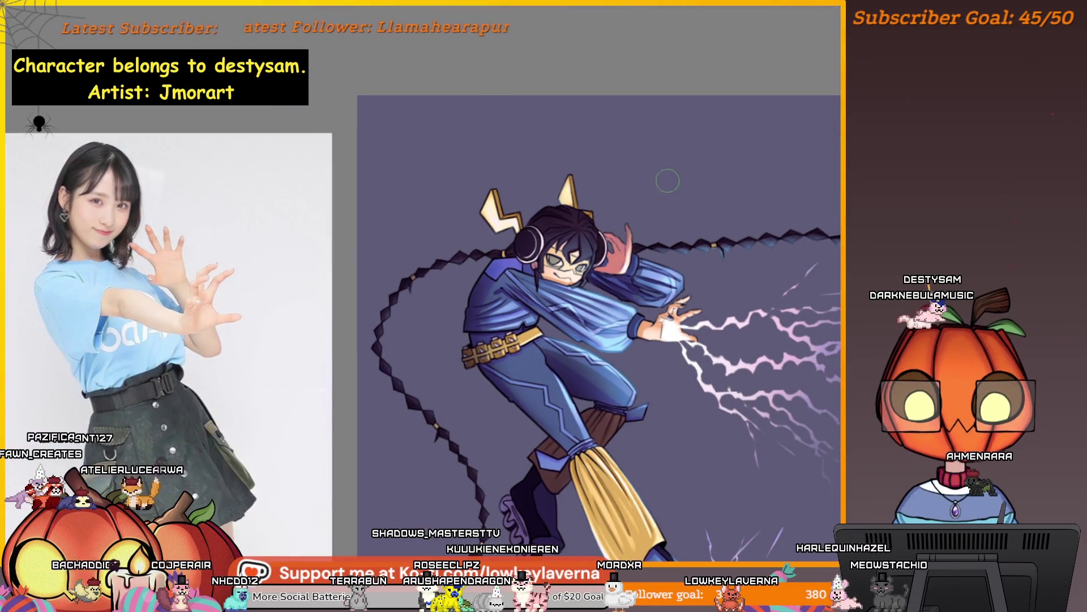
{"action": "scroll", "coordinate": [731, 160], "scroll_direction": "down", "scroll_amount": 1}
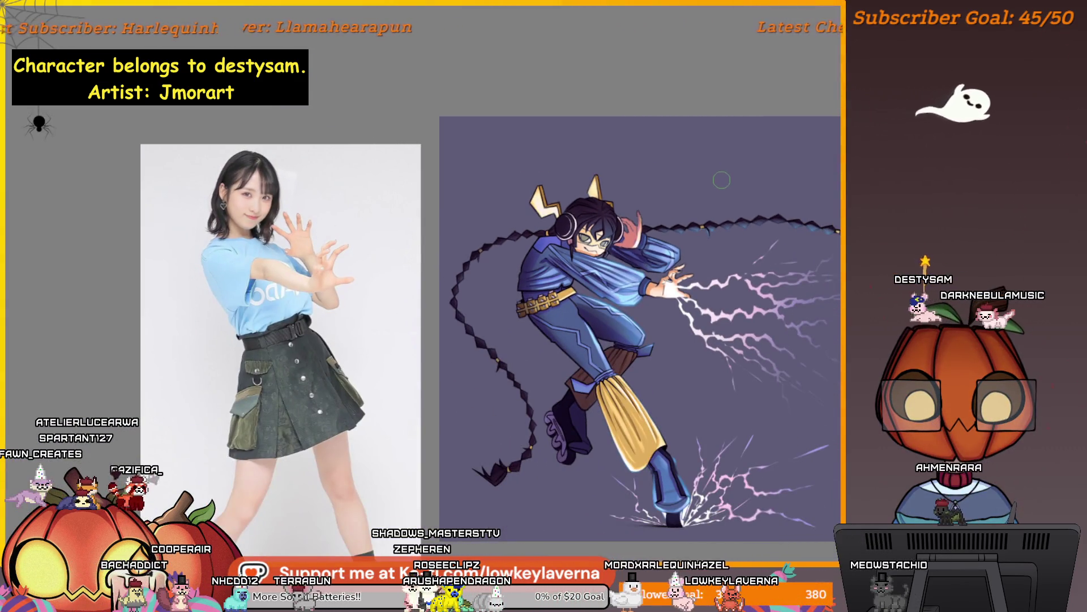
{"action": "left_click_drag", "start_coordinate": [697, 230], "coordinate": [589, 247]}
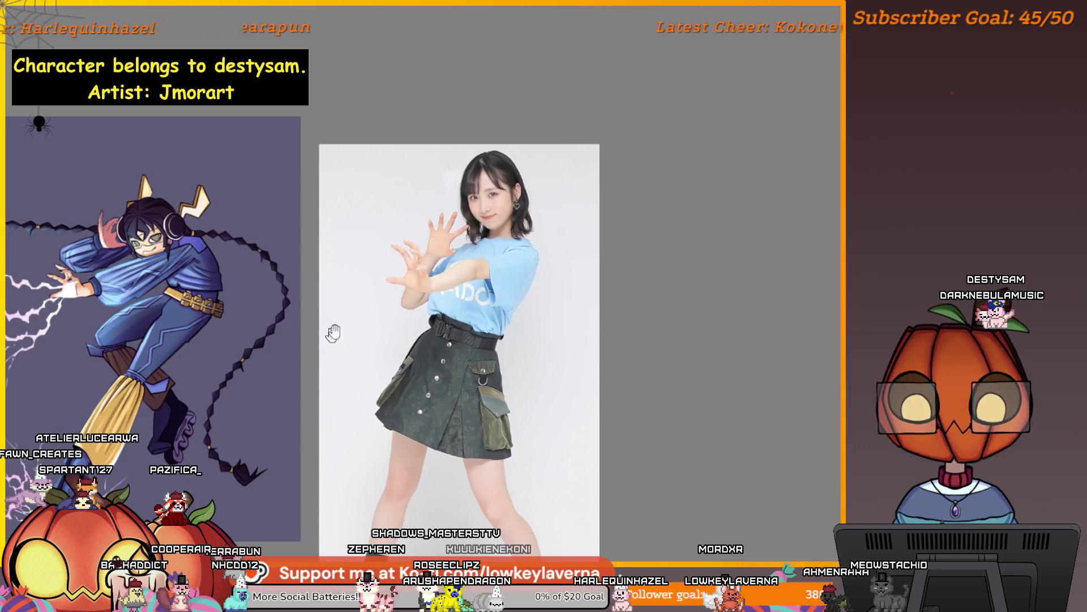
{"action": "key", "text": "m"}
{"action": "scroll", "coordinate": [589, 247], "scroll_direction": "up", "scroll_amount": 3}
{"action": "scroll", "coordinate": [588, 248], "scroll_direction": "down", "scroll_amount": 1}
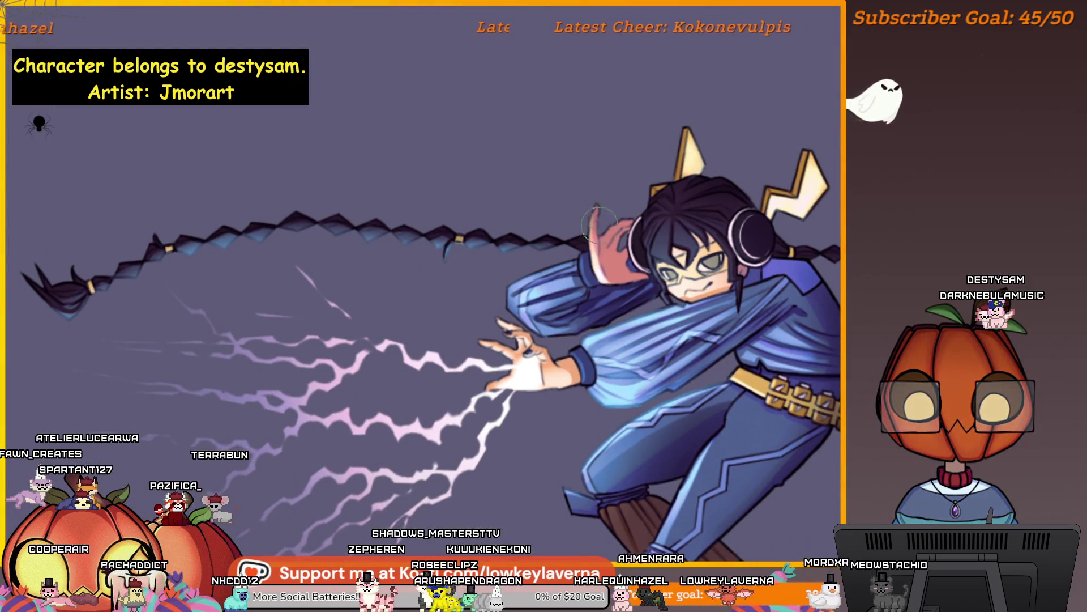
{"action": "scroll", "coordinate": [589, 248], "scroll_direction": "down", "scroll_amount": 1}
{"action": "scroll", "coordinate": [589, 247], "scroll_direction": "down", "scroll_amount": 1}
{"action": "scroll", "coordinate": [599, 170], "scroll_direction": "up", "scroll_amount": 1}
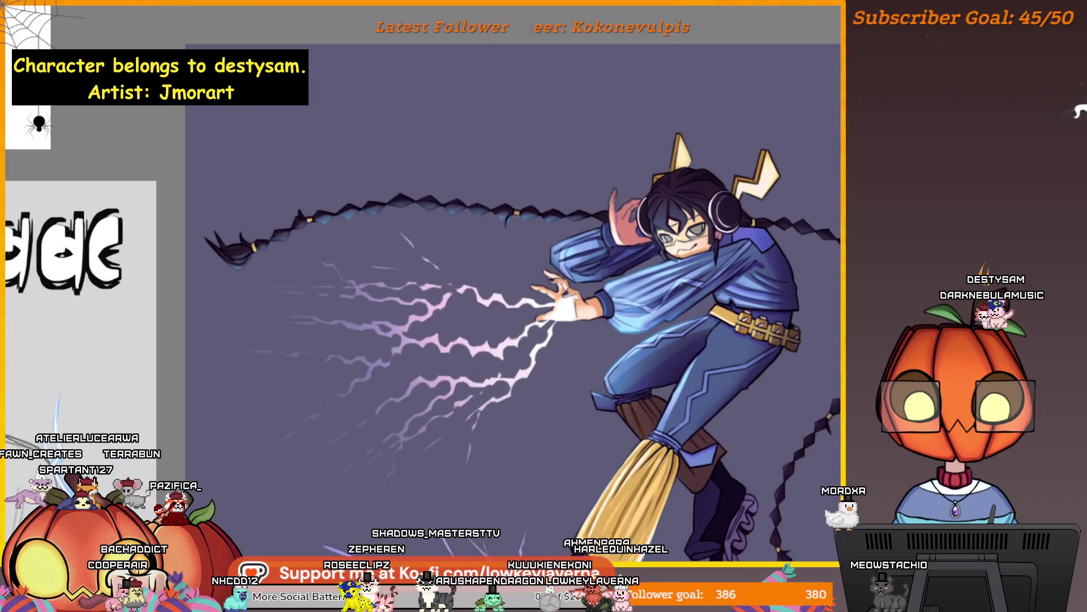
{"action": "scroll", "coordinate": [663, 77], "scroll_direction": "down", "scroll_amount": 1}
{"action": "scroll", "coordinate": [662, 76], "scroll_direction": "down", "scroll_amount": 1}
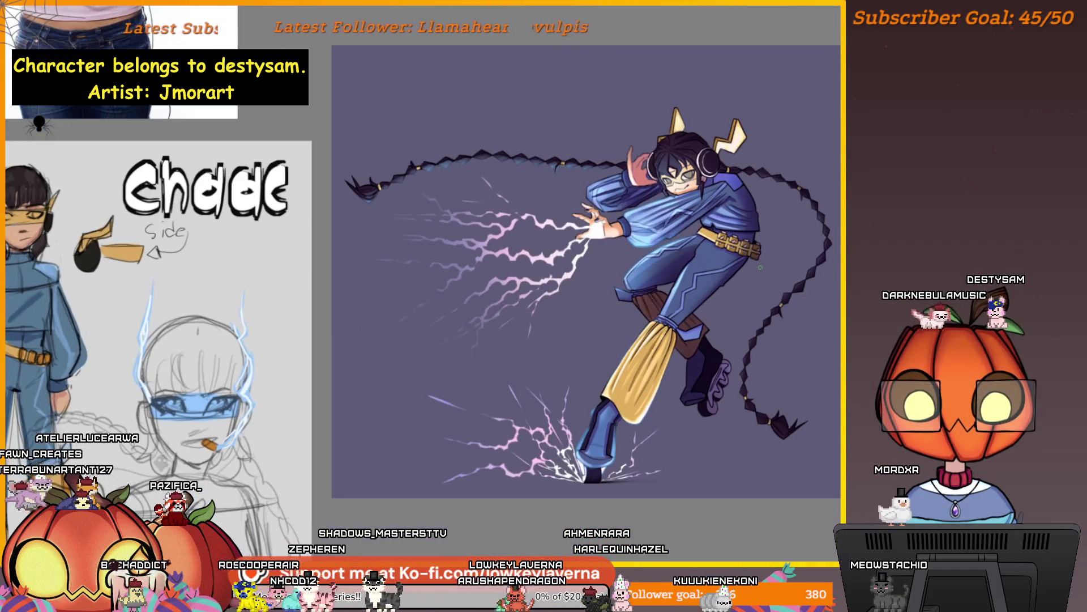
{"action": "scroll", "coordinate": [630, 152], "scroll_direction": "up", "scroll_amount": 3}
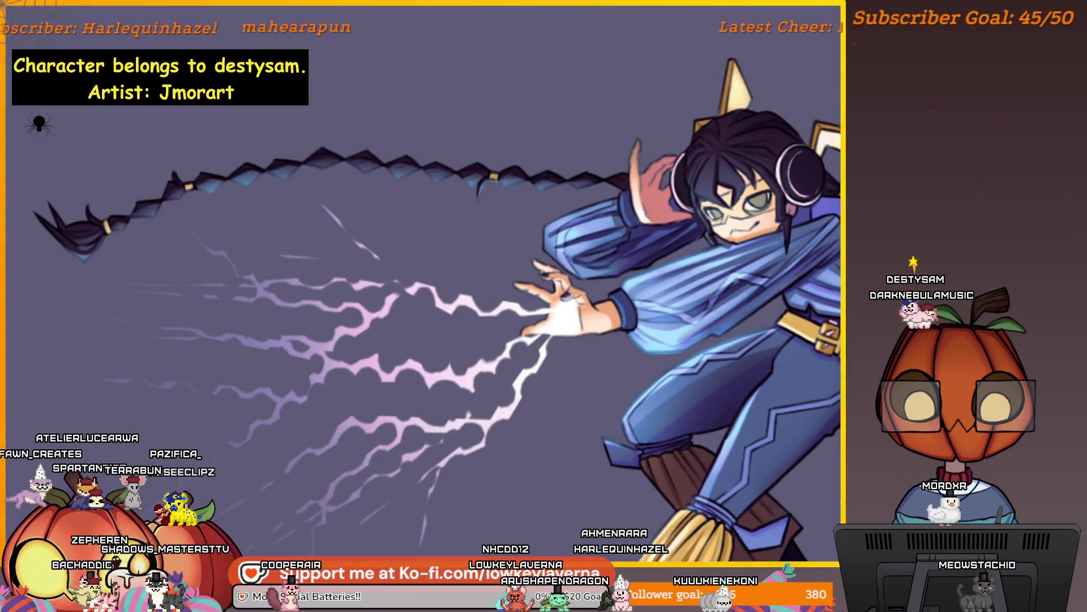
{"action": "scroll", "coordinate": [646, 161], "scroll_direction": "down", "scroll_amount": 2}
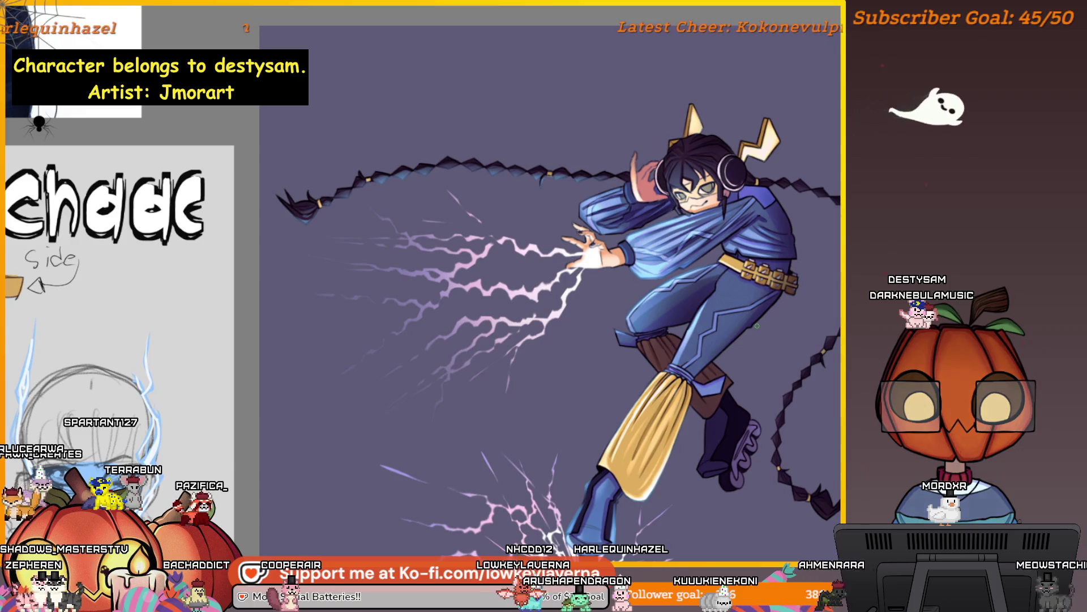
{"action": "scroll", "coordinate": [646, 234], "scroll_direction": "up", "scroll_amount": 1}
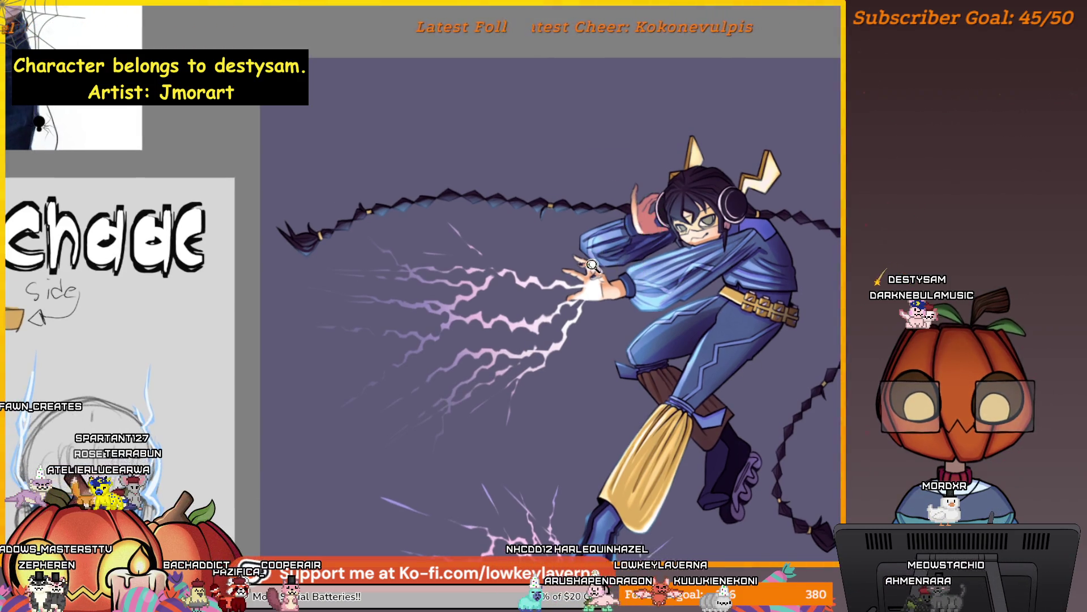
{"action": "scroll", "coordinate": [595, 266], "scroll_direction": "up", "scroll_amount": 3}
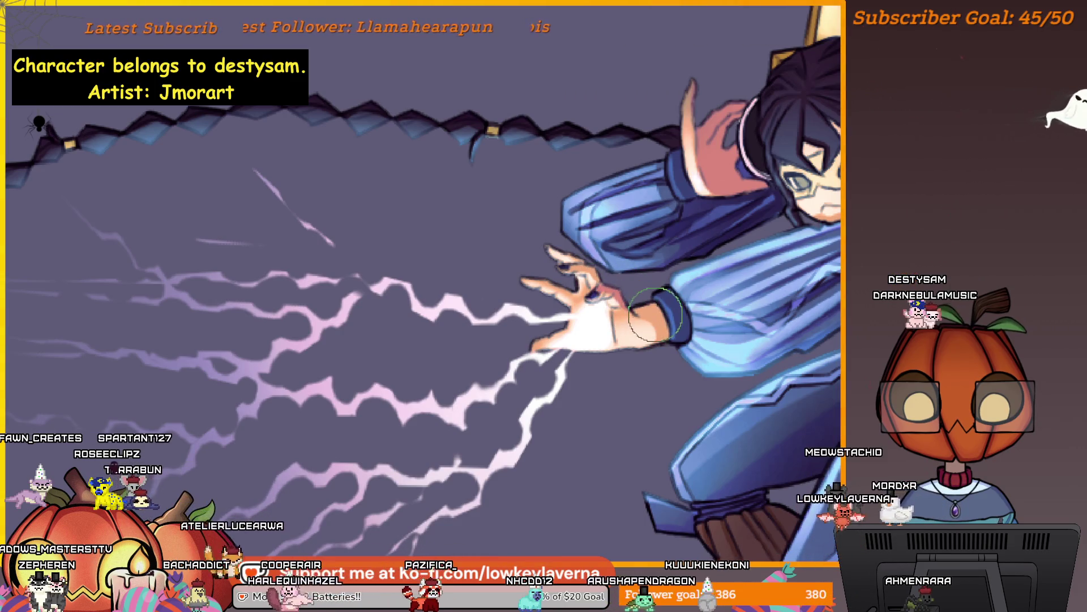
{"action": "left_click_drag", "start_coordinate": [655, 311], "coordinate": [675, 325]}
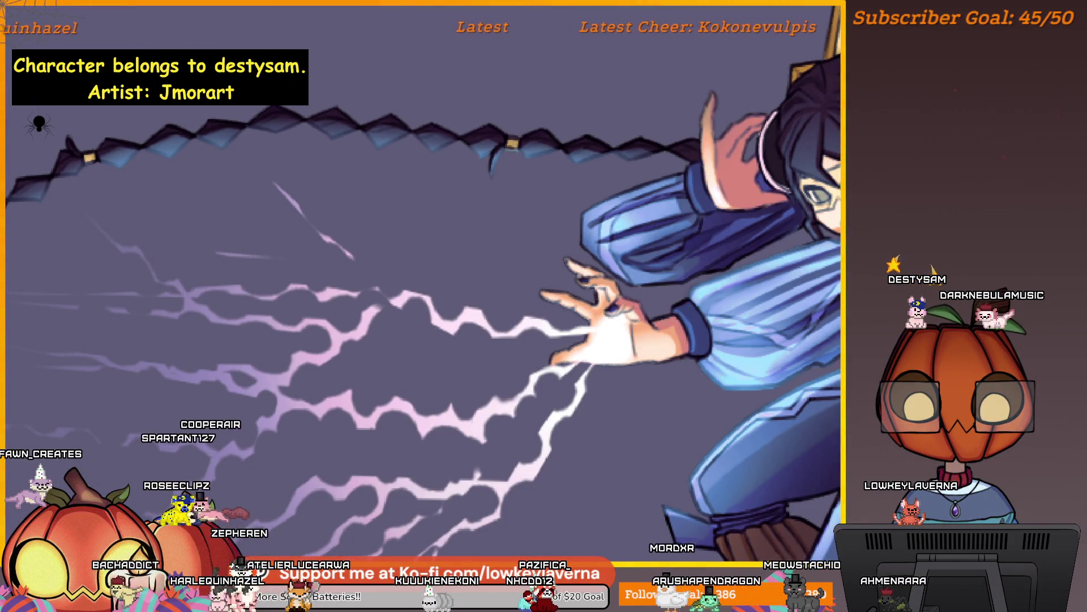
{"action": "left_click_drag", "start_coordinate": [627, 264], "coordinate": [654, 301]}
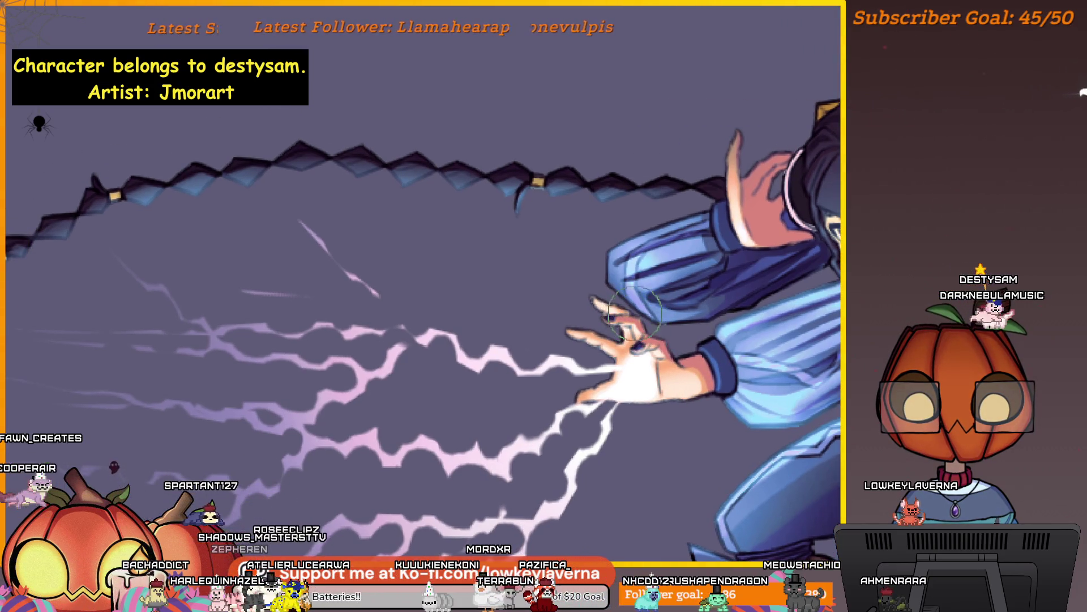
{"action": "left_click_drag", "start_coordinate": [593, 264], "coordinate": [621, 237]}
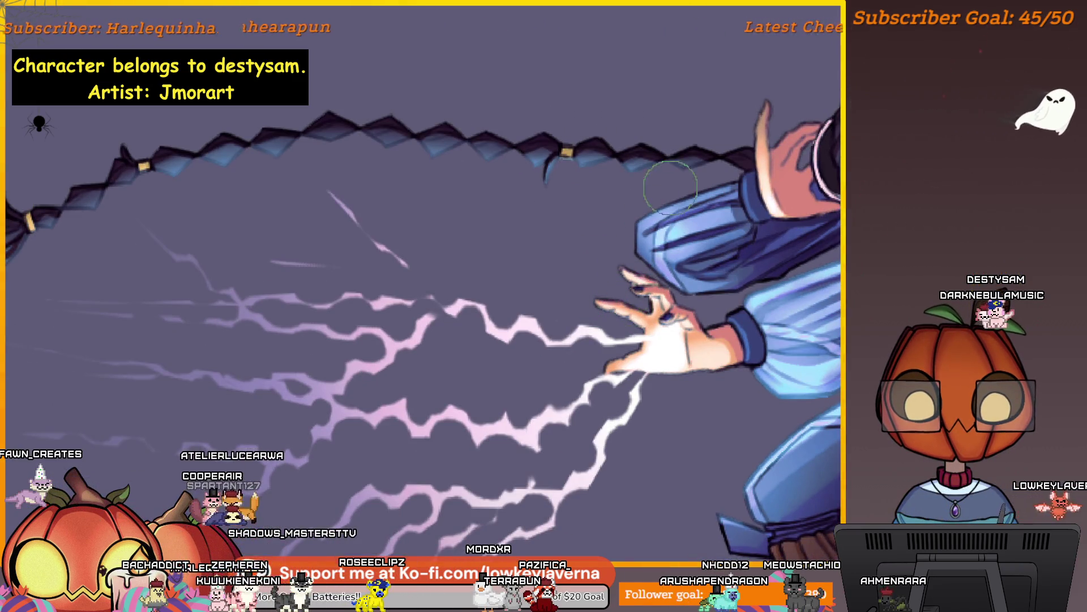
{"action": "scroll", "coordinate": [665, 192], "scroll_direction": "down", "scroll_amount": 3}
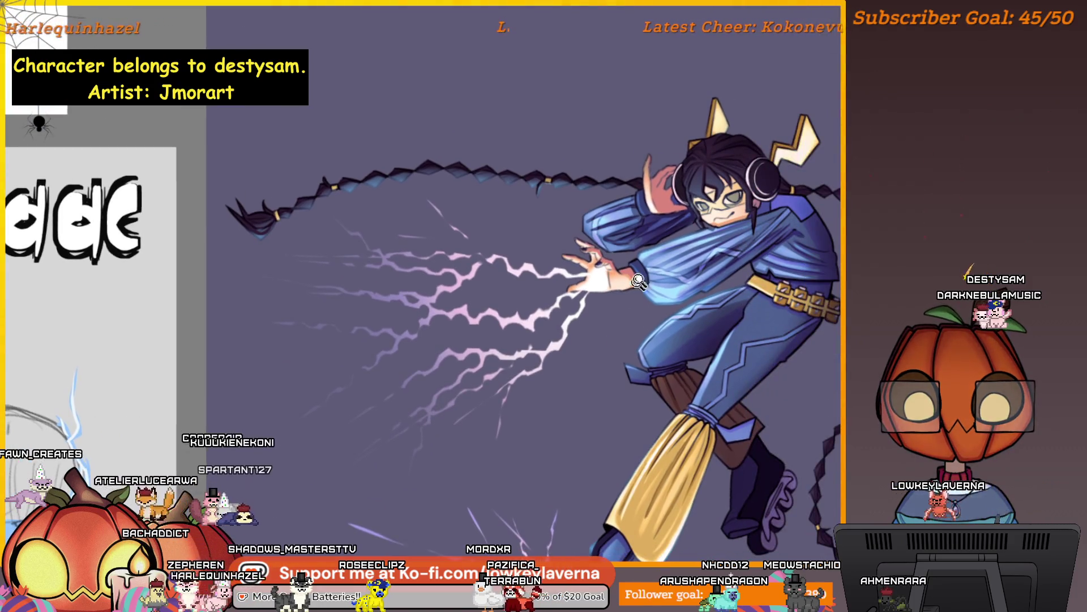
{"action": "scroll", "coordinate": [635, 286], "scroll_direction": "up", "scroll_amount": 2}
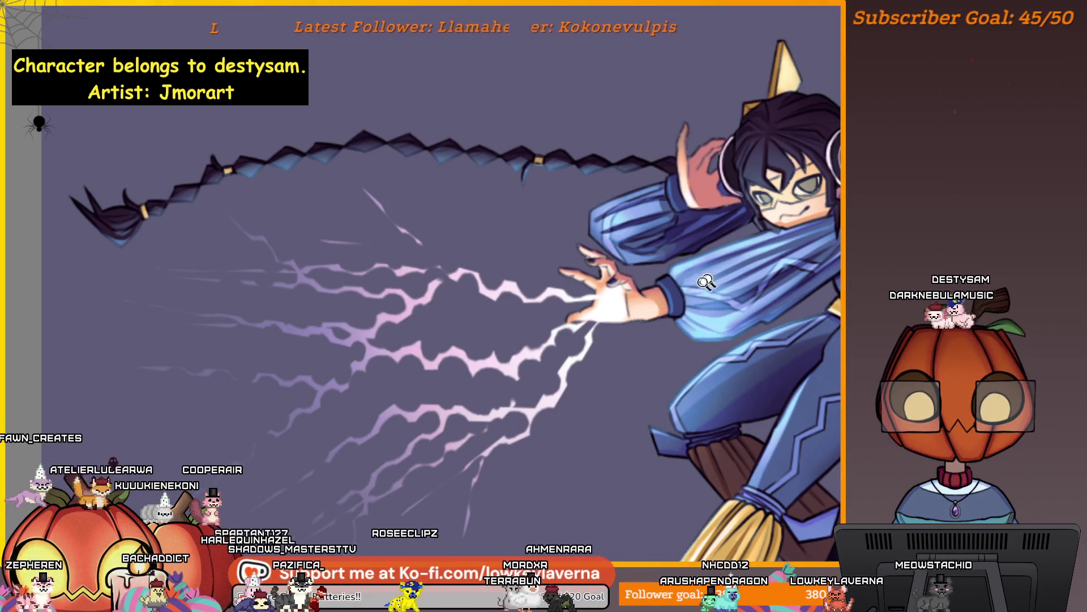
{"action": "scroll", "coordinate": [679, 263], "scroll_direction": "down", "scroll_amount": 2}
{"action": "scroll", "coordinate": [702, 241], "scroll_direction": "up", "scroll_amount": 2}
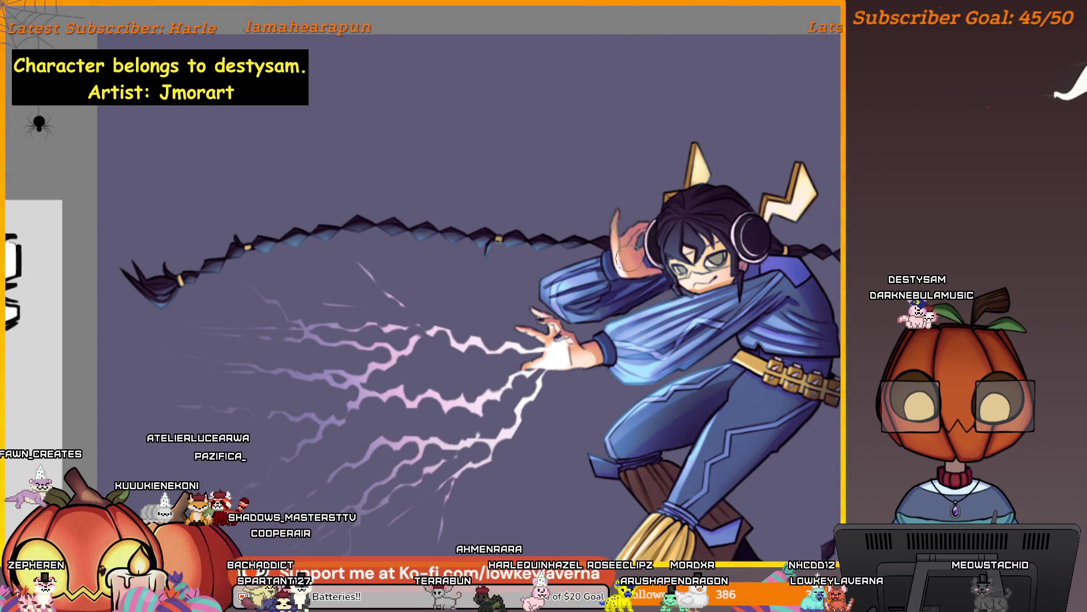
{"action": "scroll", "coordinate": [664, 262], "scroll_direction": "up", "scroll_amount": 1}
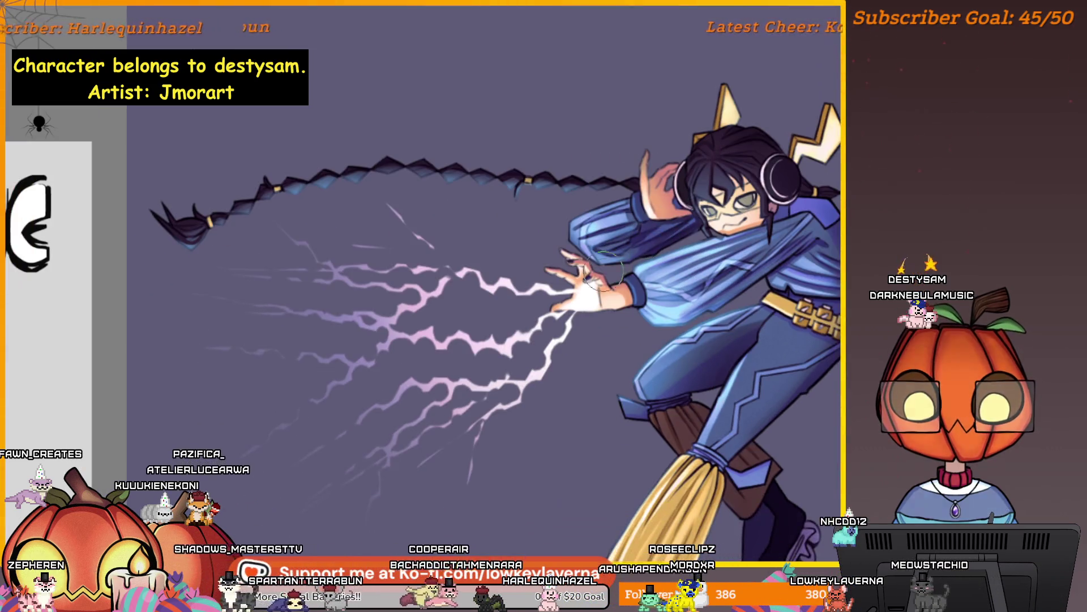
{"action": "scroll", "coordinate": [599, 290], "scroll_direction": "up", "scroll_amount": 1}
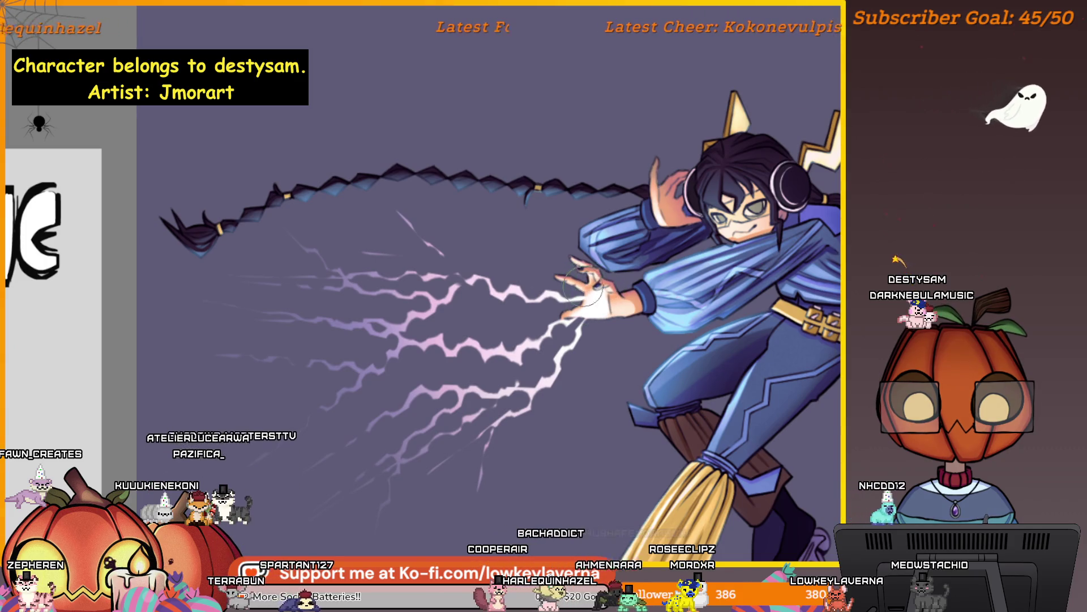
{"action": "scroll", "coordinate": [587, 298], "scroll_direction": "down", "scroll_amount": 2}
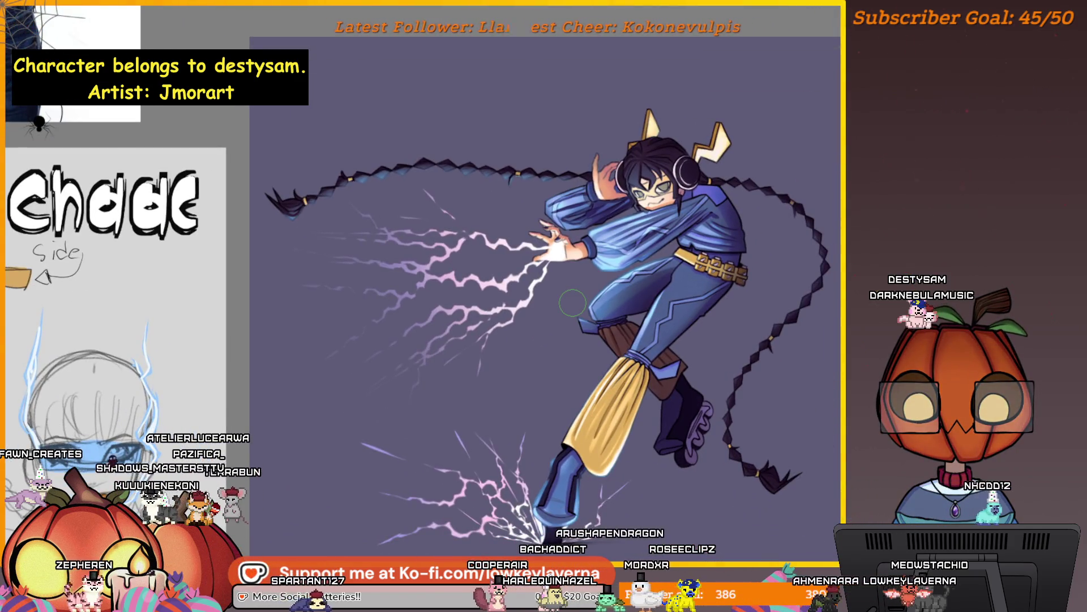
{"action": "scroll", "coordinate": [739, 348], "scroll_direction": "up", "scroll_amount": 2}
{"action": "scroll", "coordinate": [722, 327], "scroll_direction": "up", "scroll_amount": 2}
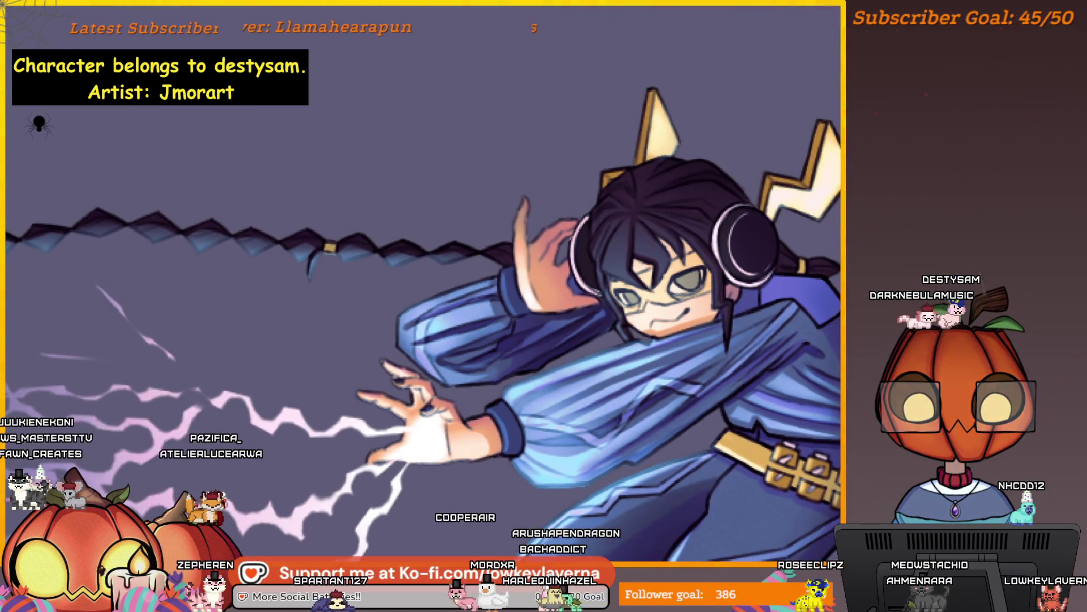
{"action": "scroll", "coordinate": [685, 221], "scroll_direction": "down", "scroll_amount": 2}
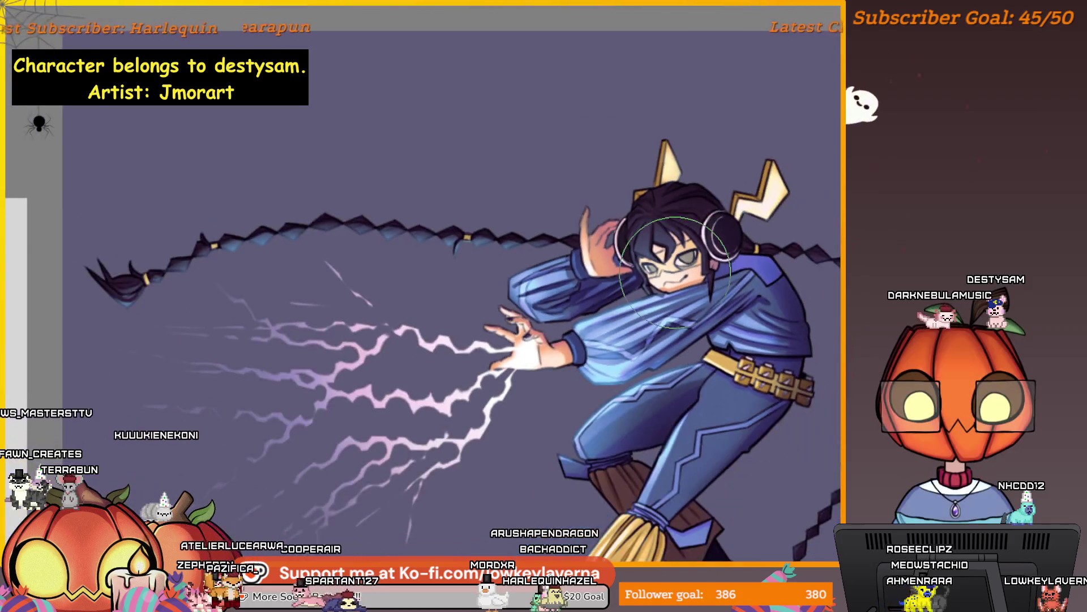
{"action": "scroll", "coordinate": [713, 201], "scroll_direction": "down", "scroll_amount": 3}
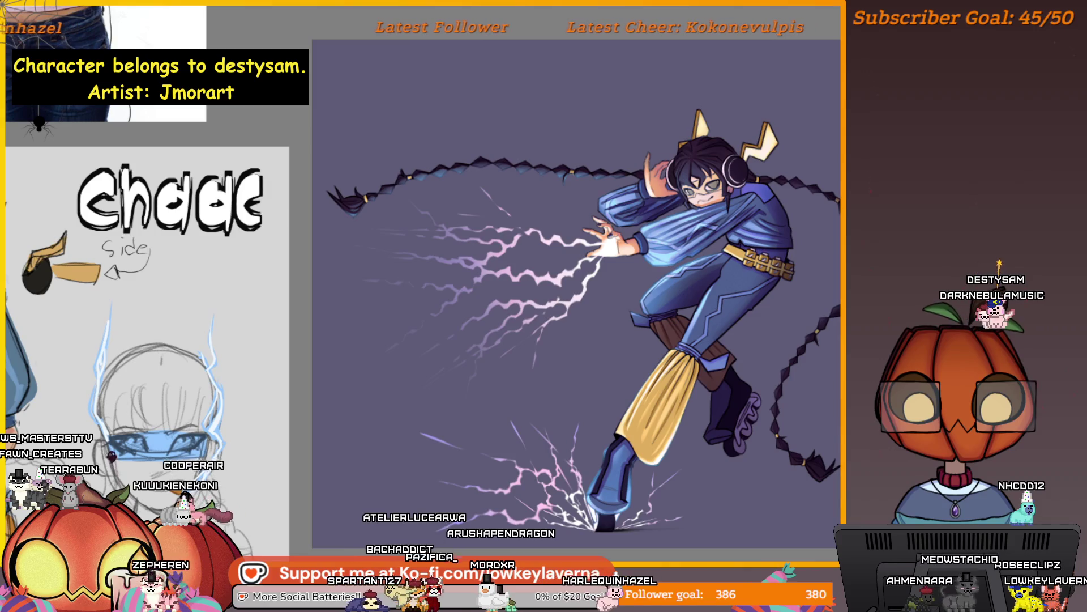
{"action": "scroll", "coordinate": [712, 194], "scroll_direction": "up", "scroll_amount": 4}
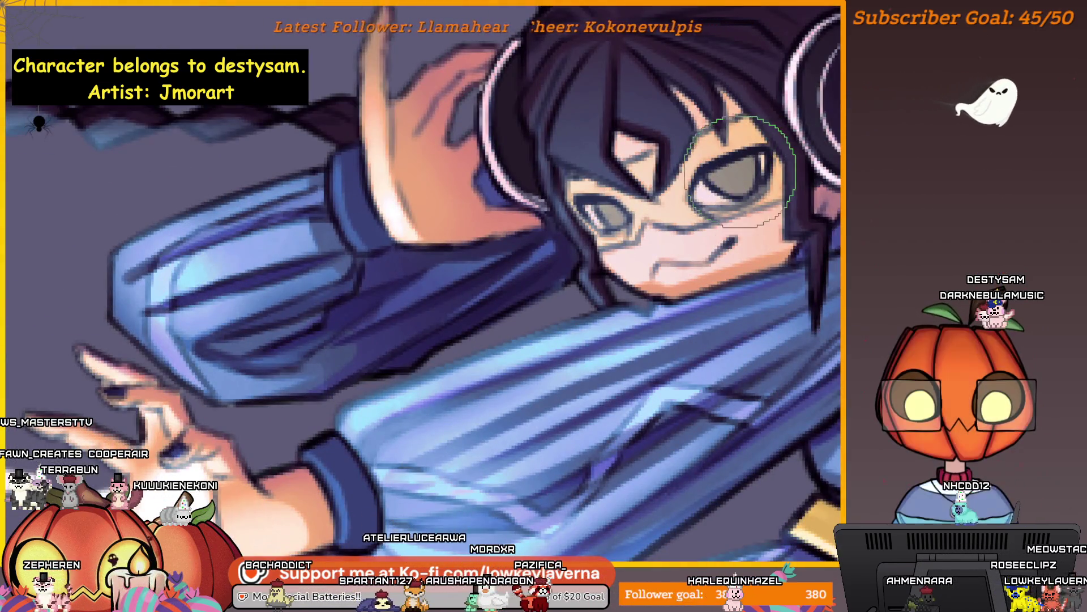
{"action": "scroll", "coordinate": [752, 268], "scroll_direction": "up", "scroll_amount": 1}
{"action": "scroll", "coordinate": [701, 305], "scroll_direction": "up", "scroll_amount": 1}
{"action": "scroll", "coordinate": [606, 296], "scroll_direction": "up", "scroll_amount": 1}
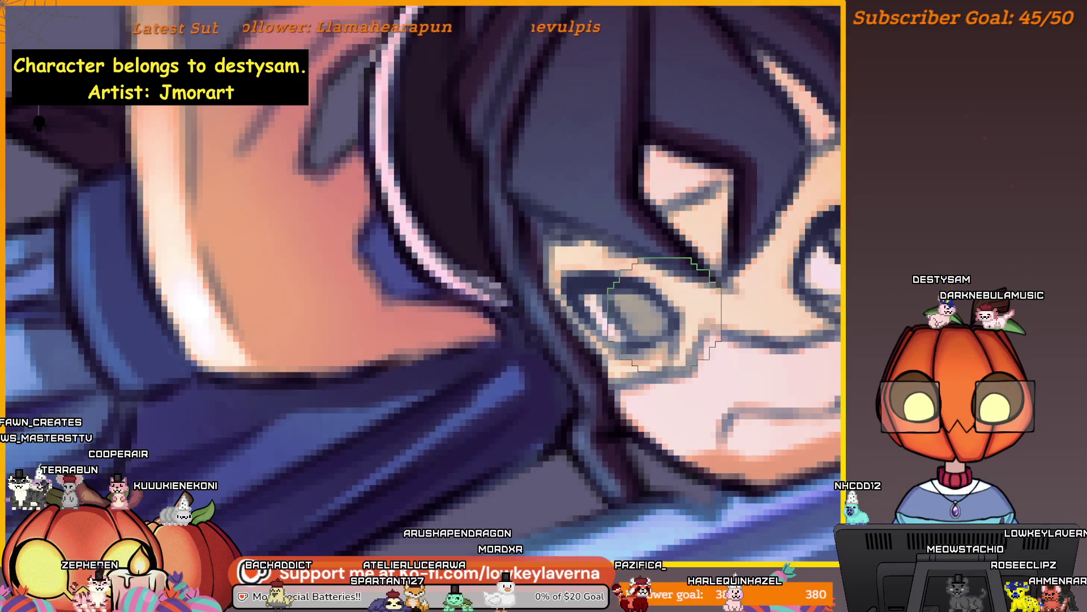
{"action": "scroll", "coordinate": [709, 306], "scroll_direction": "down", "scroll_amount": 2}
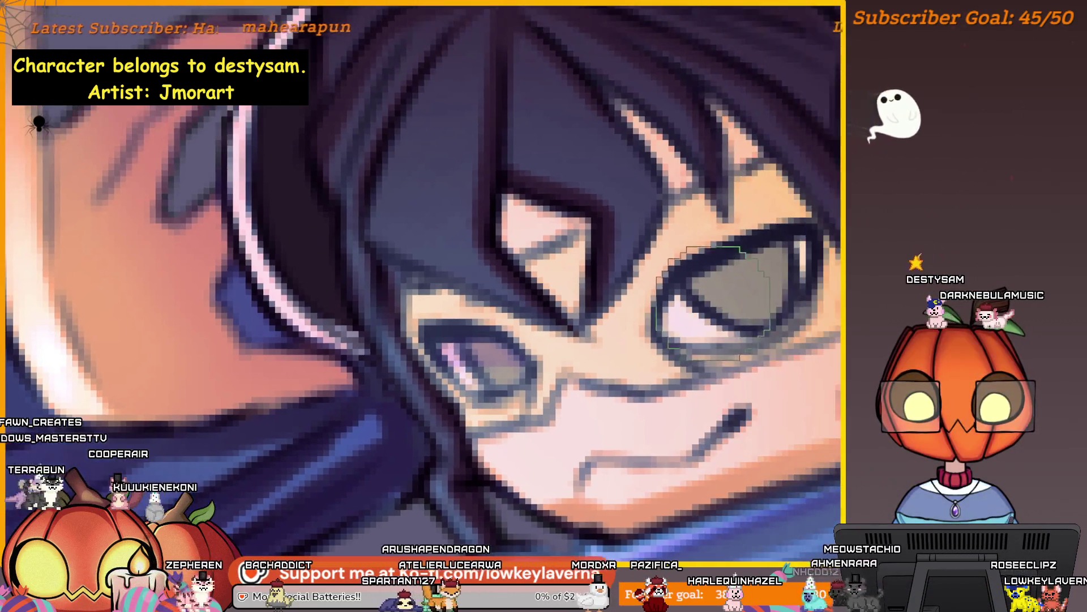
{"action": "scroll", "coordinate": [778, 242], "scroll_direction": "down", "scroll_amount": 3}
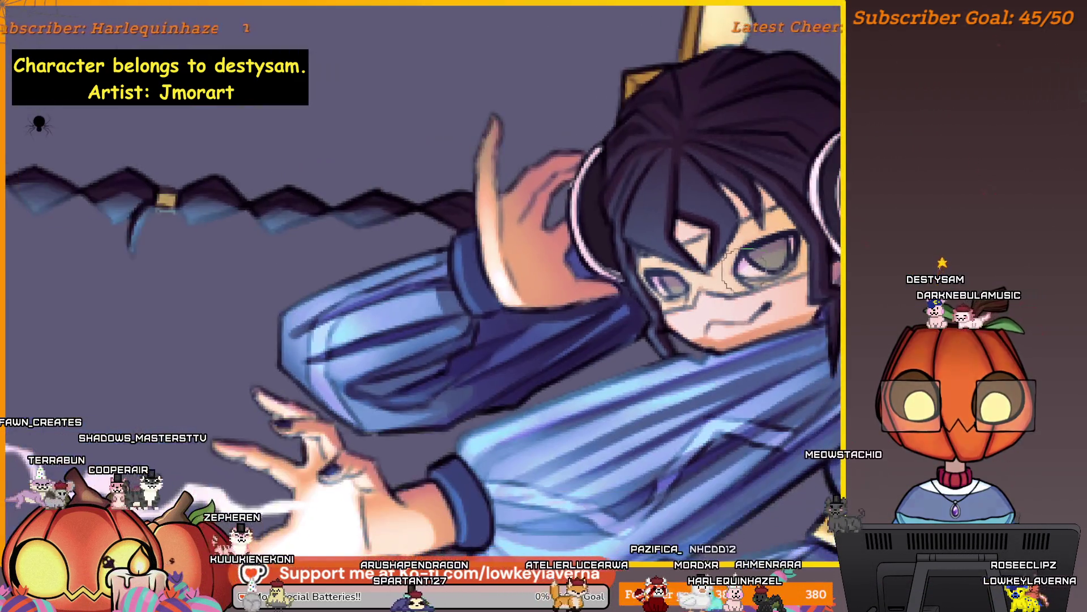
{"action": "scroll", "coordinate": [802, 273], "scroll_direction": "down", "scroll_amount": 1}
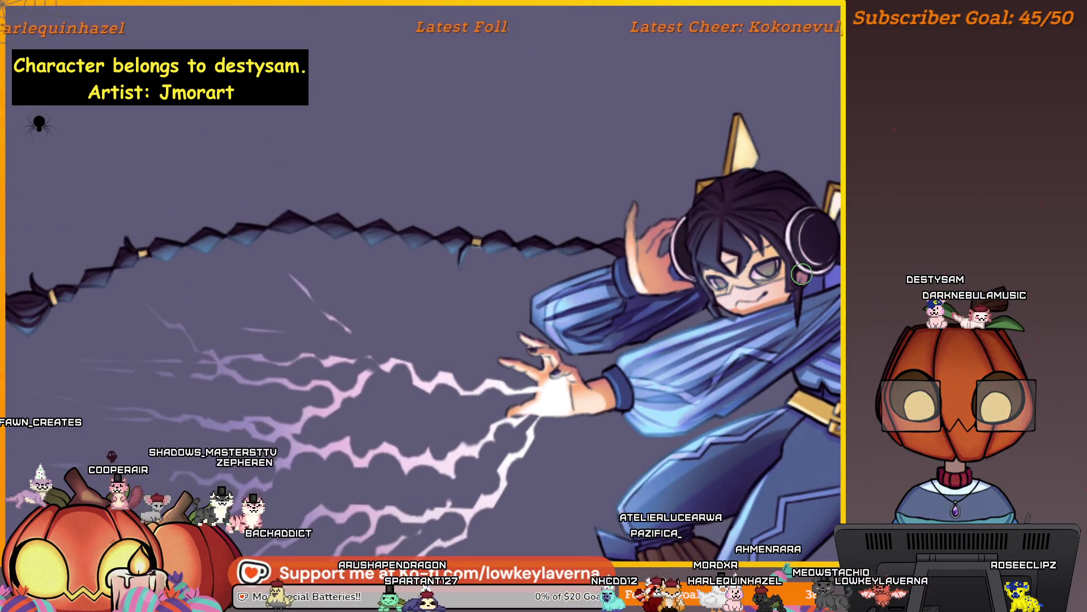
{"action": "scroll", "coordinate": [802, 274], "scroll_direction": "up", "scroll_amount": 1}
{"action": "scroll", "coordinate": [765, 272], "scroll_direction": "up", "scroll_amount": 1}
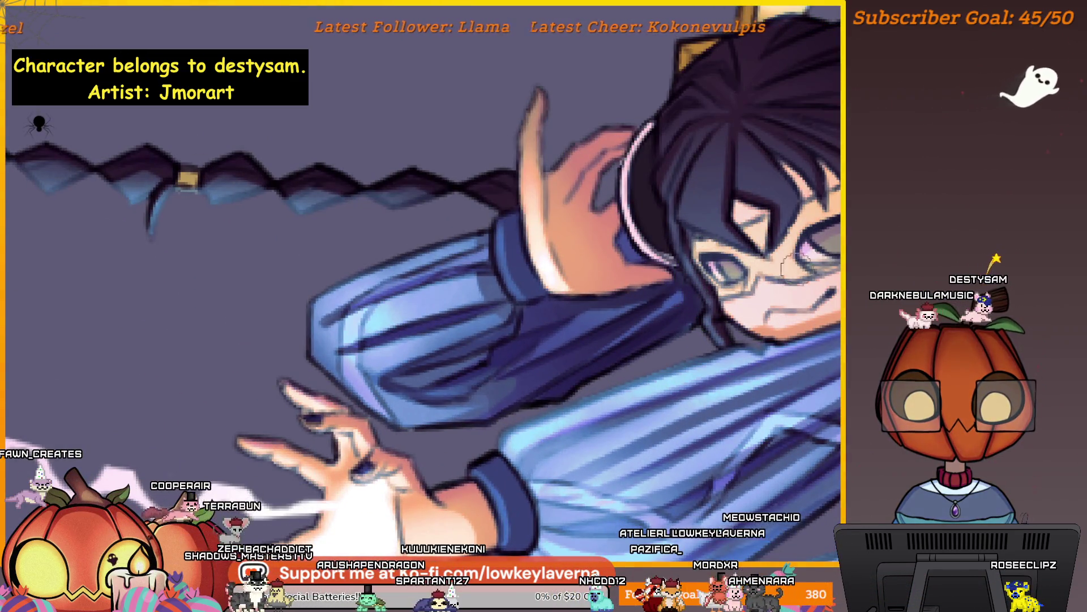
Step: Pan from the face and raised arm out to frame the whole mirrored figure
{"action": "left_click_drag", "start_coordinate": [786, 270], "coordinate": [726, 293]}
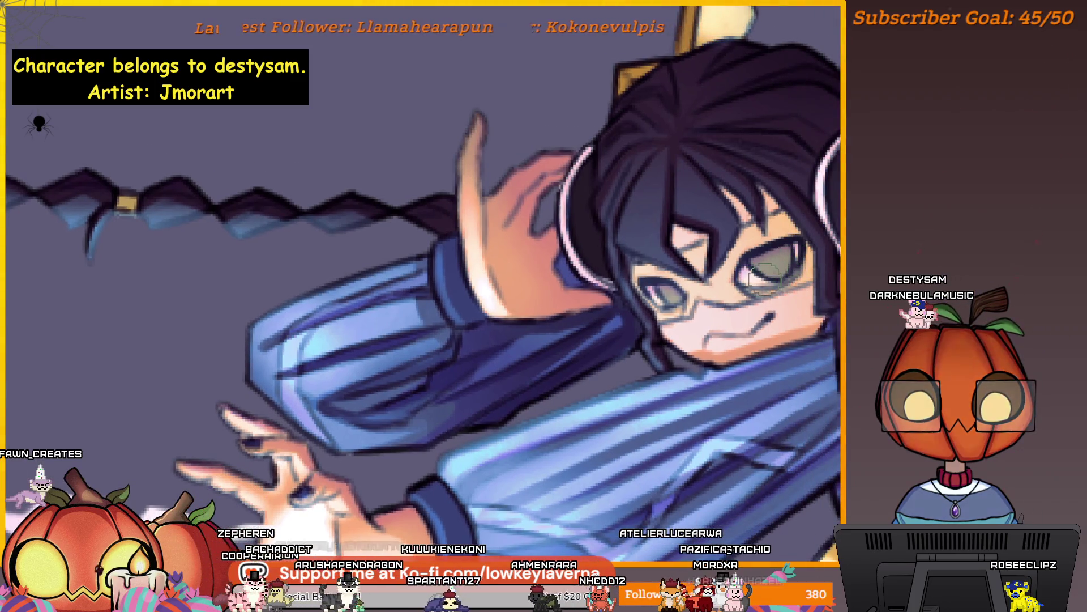
{"action": "scroll", "coordinate": [808, 234], "scroll_direction": "down", "scroll_amount": 1}
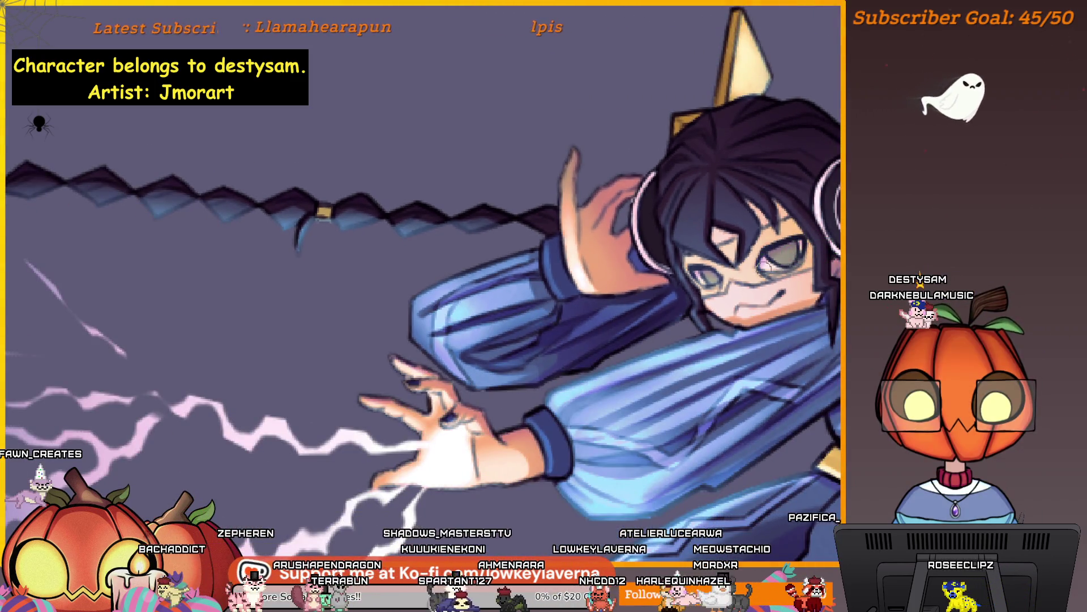
{"action": "scroll", "coordinate": [826, 248], "scroll_direction": "down", "scroll_amount": 2}
{"action": "left_click_drag", "start_coordinate": [827, 249], "coordinate": [677, 308]}
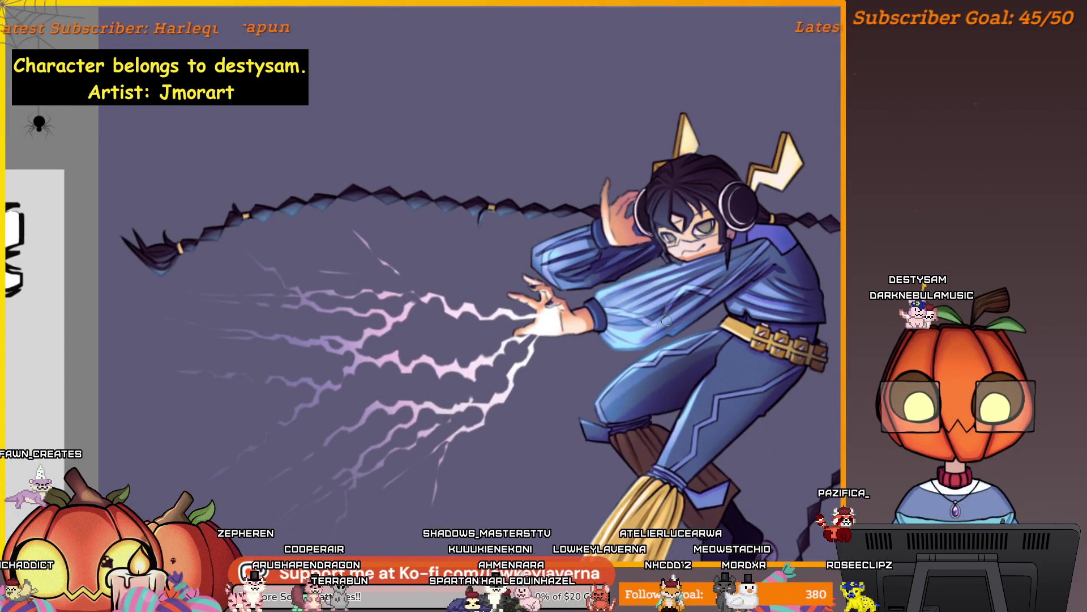
{"action": "scroll", "coordinate": [675, 225], "scroll_direction": "up", "scroll_amount": 2}
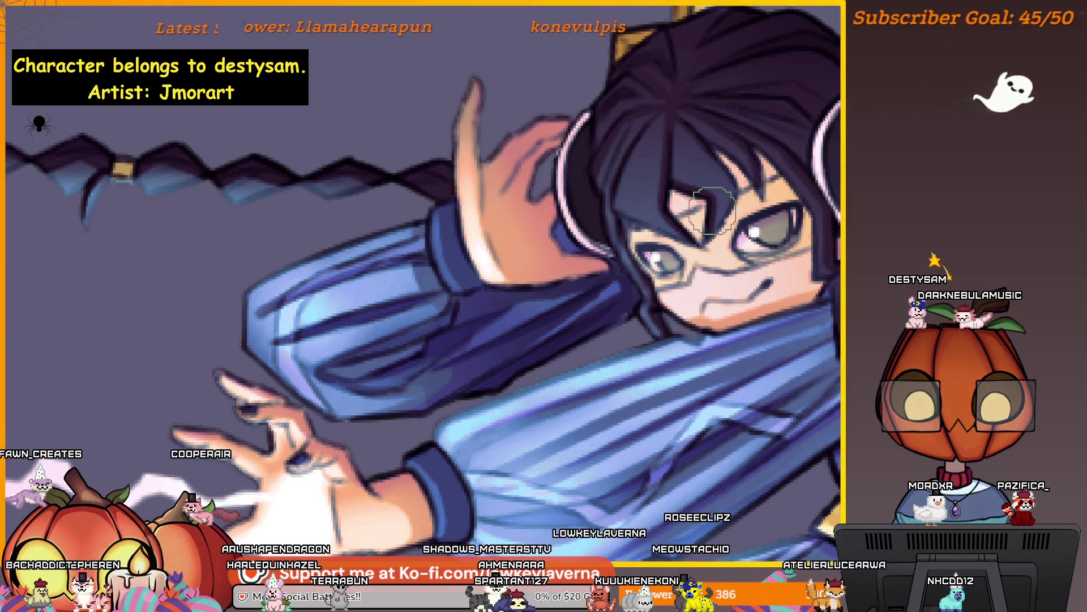
{"action": "scroll", "coordinate": [421, 289], "scroll_direction": "down", "scroll_amount": 1}
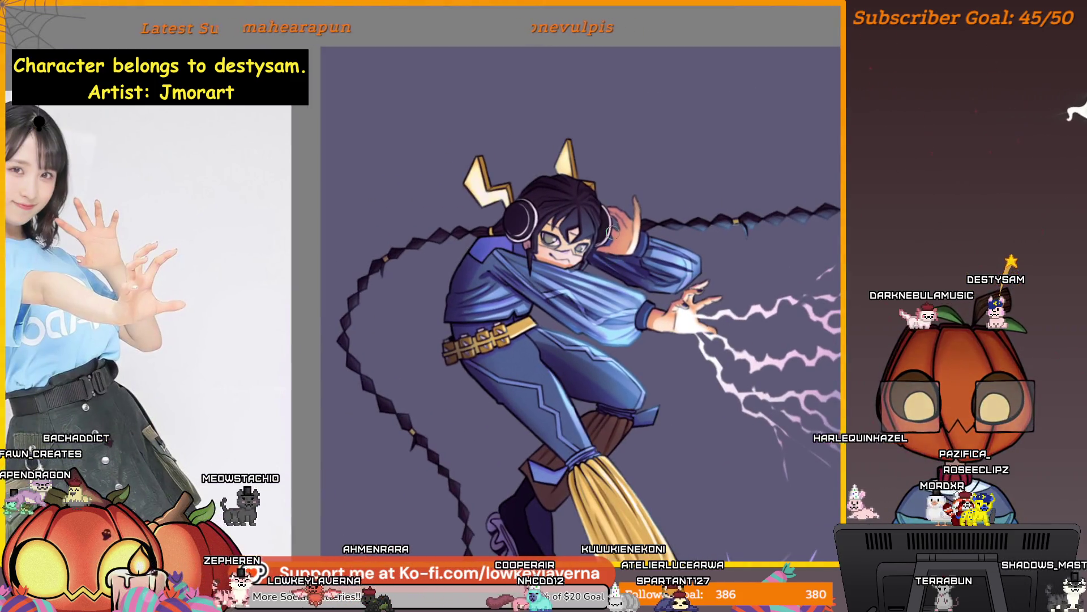
{"action": "left_click", "coordinate": [580, 248]}
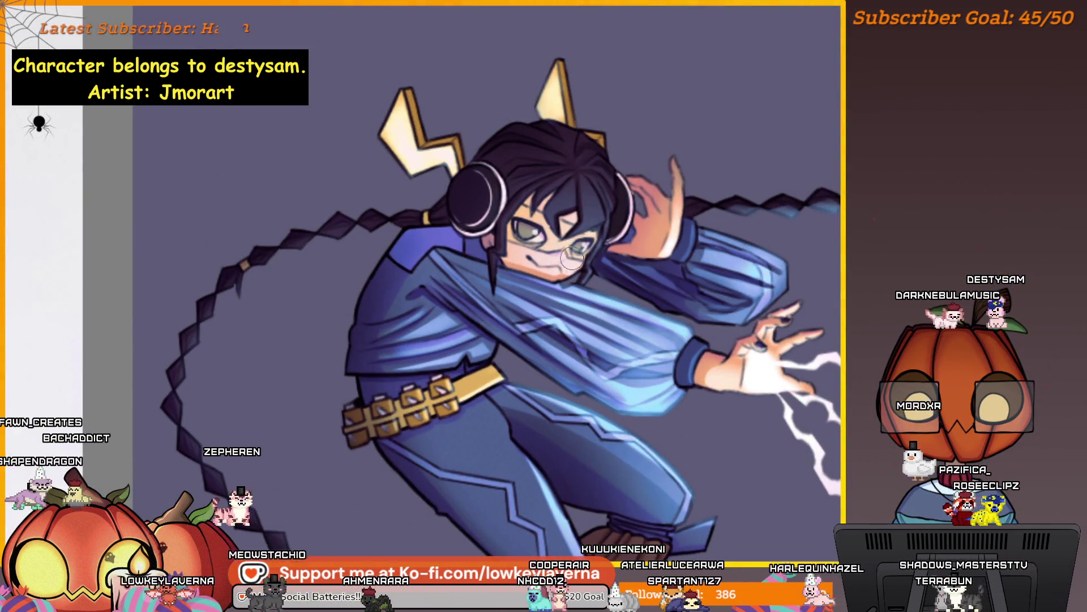
{"action": "key", "text": "ctrl+0"}
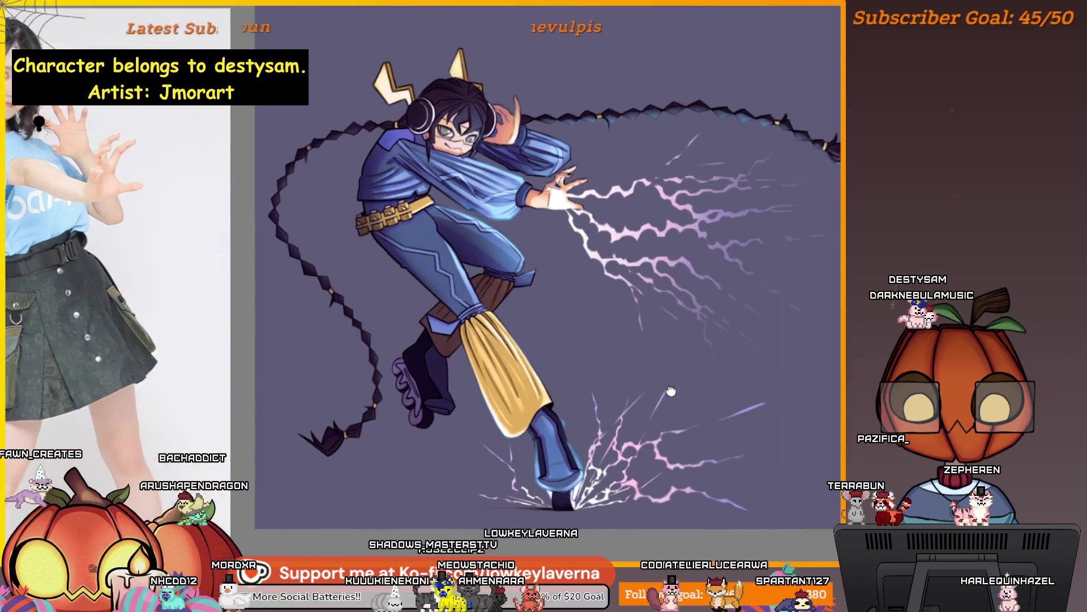
{"action": "mouse_move", "coordinate": [712, 384]}
{"action": "left_mouse_down"}
{"action": "mouse_move", "coordinate": [727, 403]}
{"action": "mouse_move", "coordinate": [754, 394]}
{"action": "left_mouse_up"}
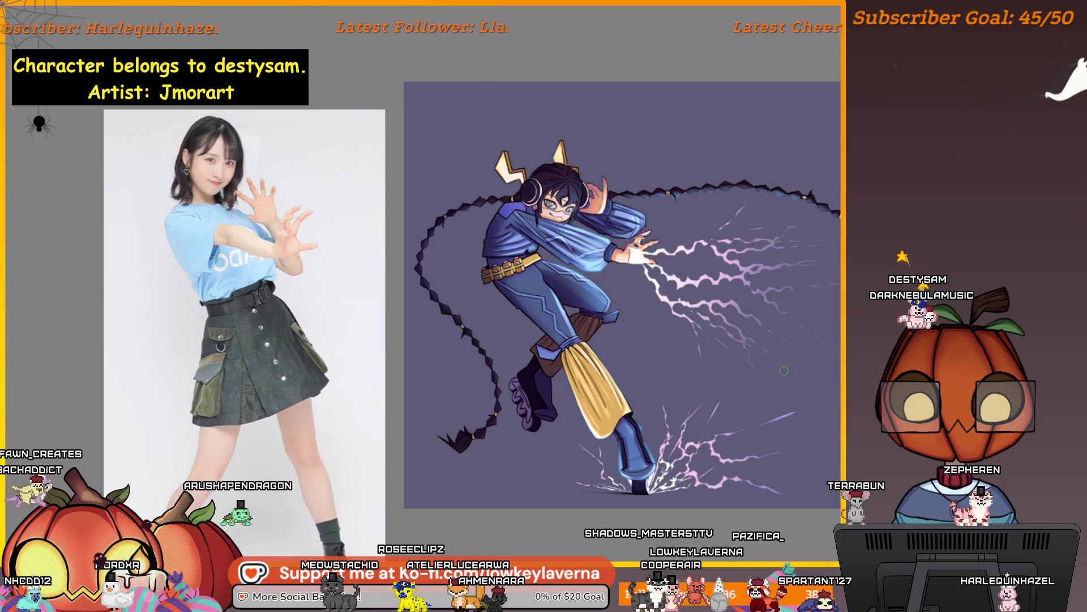
{"action": "scroll", "coordinate": [802, 439], "scroll_direction": "up", "scroll_amount": 1}
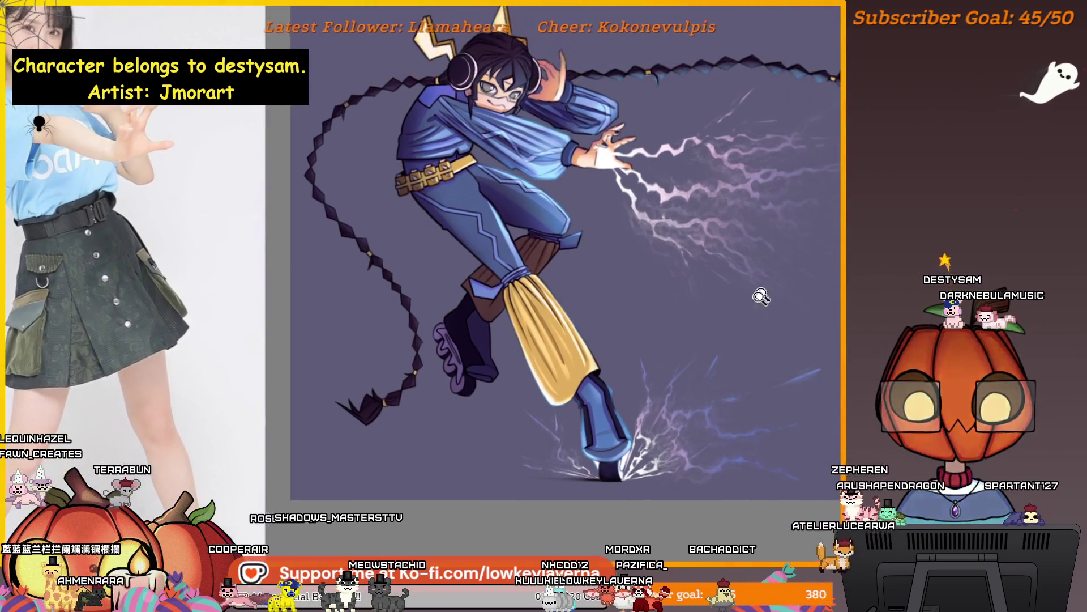
{"action": "scroll", "coordinate": [785, 323], "scroll_direction": "down", "scroll_amount": 3}
{"action": "left_click_drag", "start_coordinate": [785, 323], "coordinate": [672, 187]}
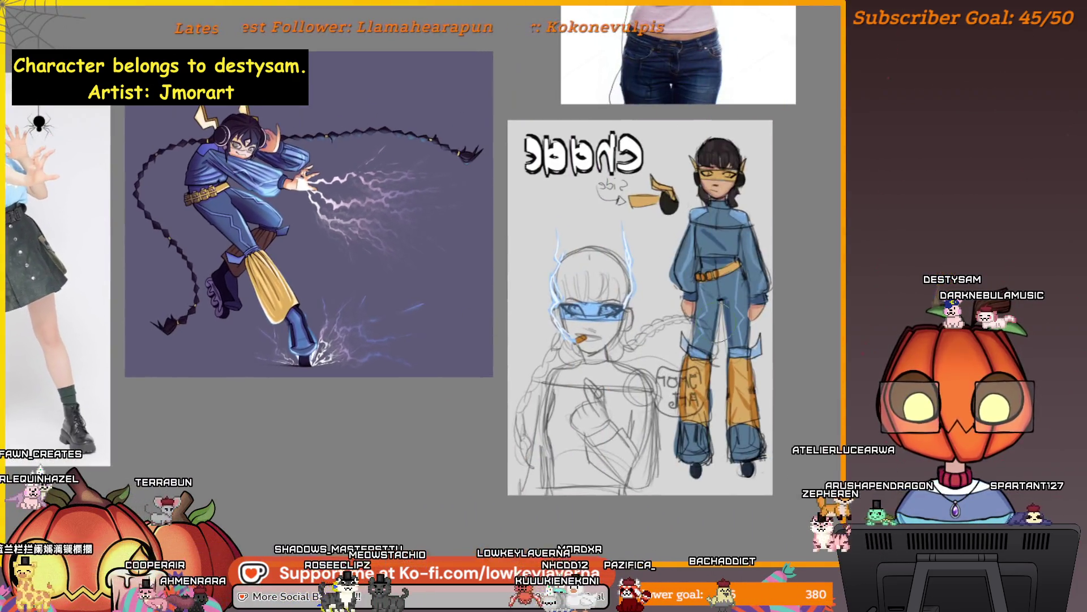
{"action": "scroll", "coordinate": [671, 187], "scroll_direction": "up", "scroll_amount": 4}
{"action": "scroll", "coordinate": [672, 186], "scroll_direction": "down", "scroll_amount": 3}
{"action": "left_click_drag", "start_coordinate": [257, 292], "coordinate": [803, 326]}
{"action": "scroll", "coordinate": [802, 326], "scroll_direction": "down", "scroll_amount": 1}
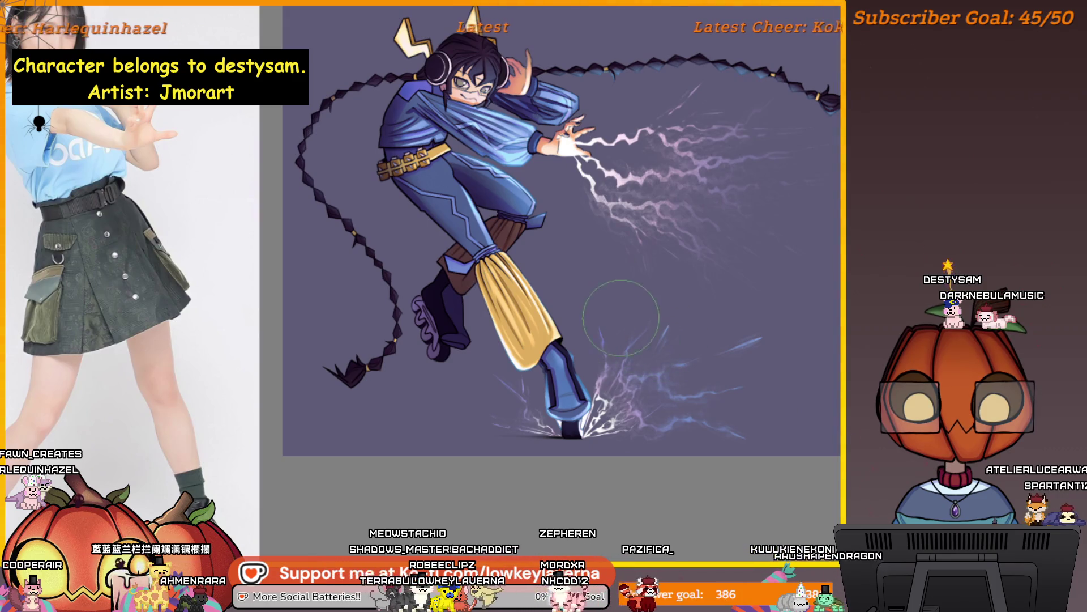
{"action": "scroll", "coordinate": [746, 337], "scroll_direction": "up", "scroll_amount": 2}
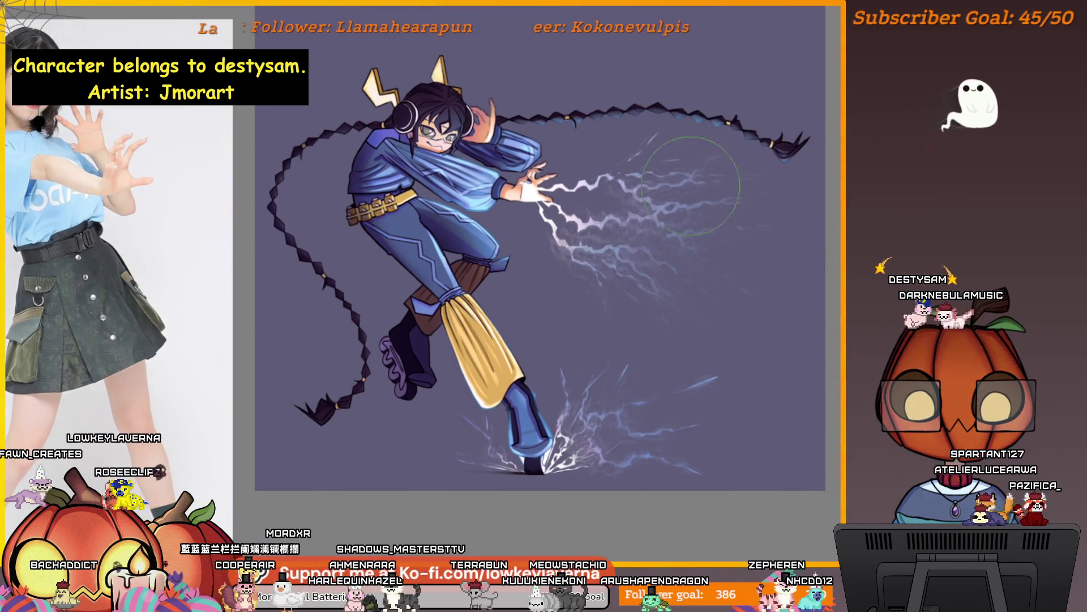
{"action": "scroll", "coordinate": [621, 315], "scroll_direction": "down", "scroll_amount": 3}
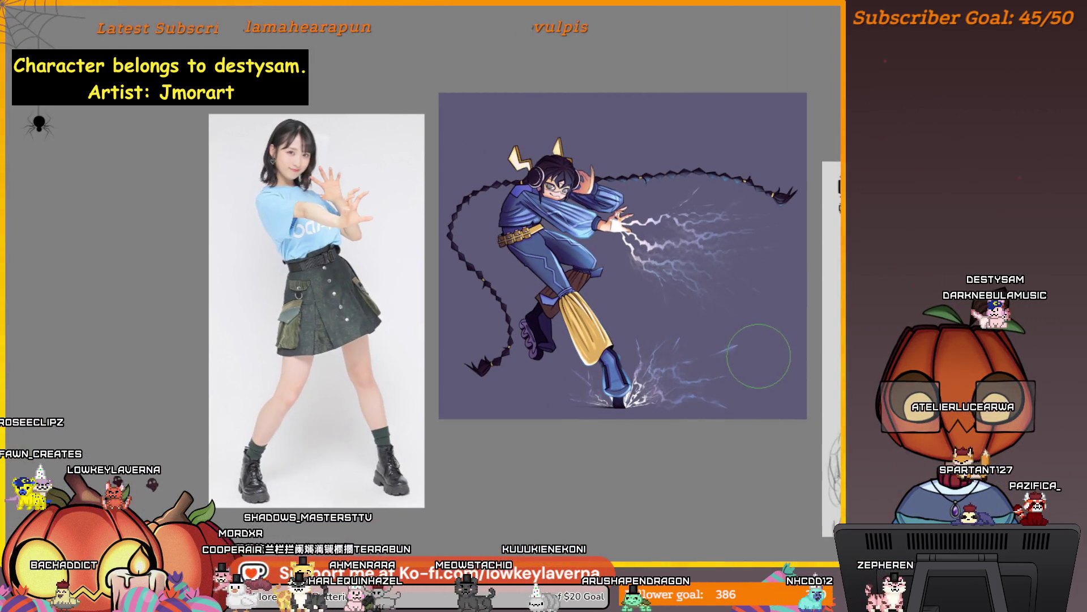
{"action": "scroll", "coordinate": [739, 351], "scroll_direction": "up", "scroll_amount": 3}
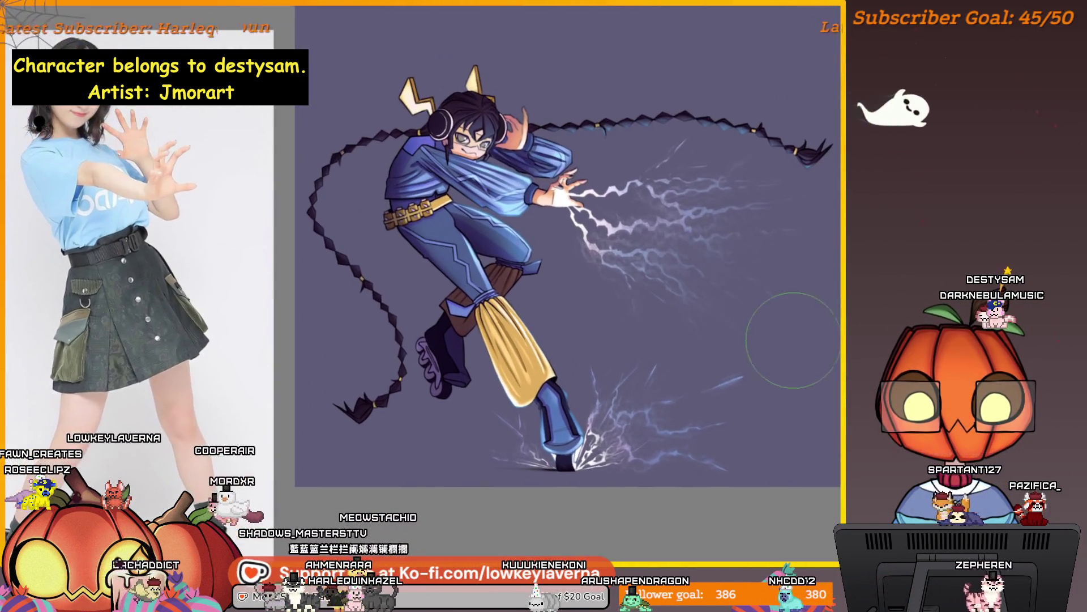
{"action": "scroll", "coordinate": [758, 384], "scroll_direction": "up", "scroll_amount": 1}
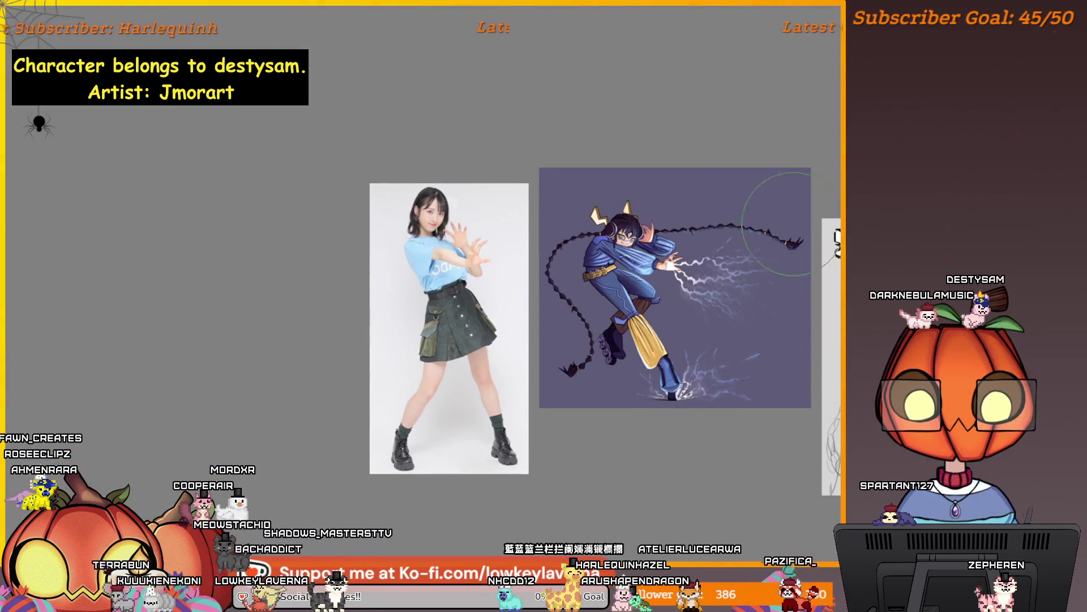
{"action": "left_click_drag", "start_coordinate": [807, 212], "coordinate": [746, 190]}
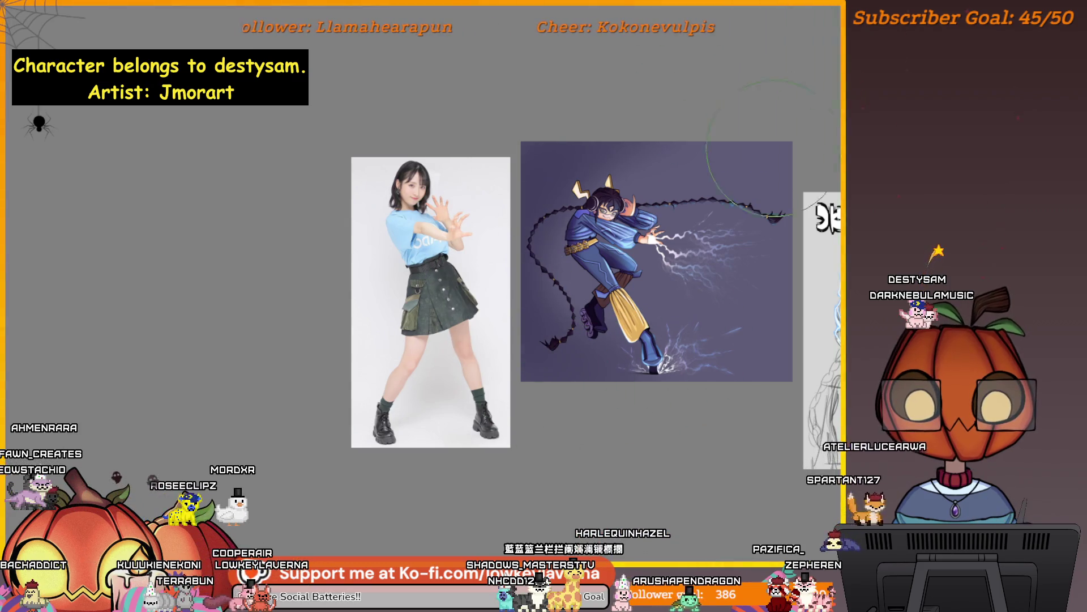
{"action": "left_click_drag", "start_coordinate": [660, 183], "coordinate": [782, 174]}
{"action": "left_click", "coordinate": [682, 192], "text": "alt"}
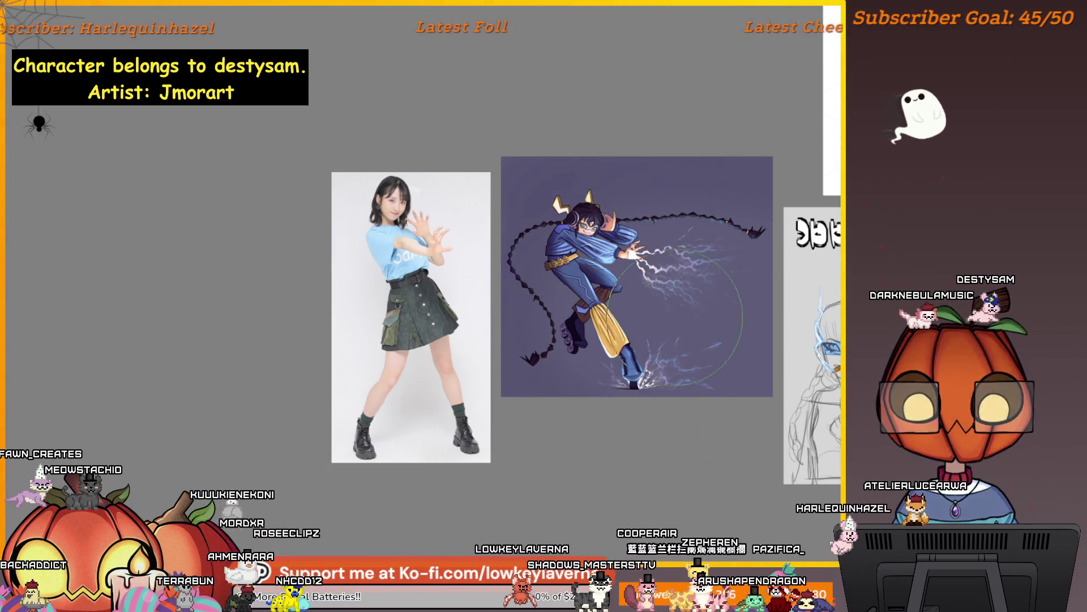
{"action": "left_click_drag", "start_coordinate": [752, 394], "coordinate": [773, 395]}
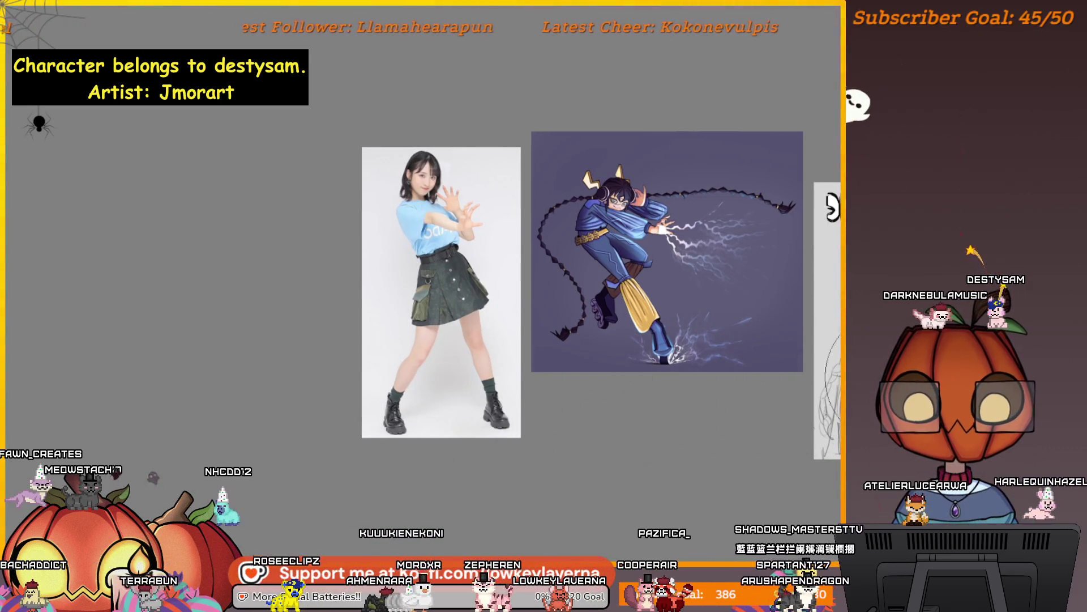
{"action": "left_click_drag", "start_coordinate": [800, 198], "coordinate": [790, 221]}
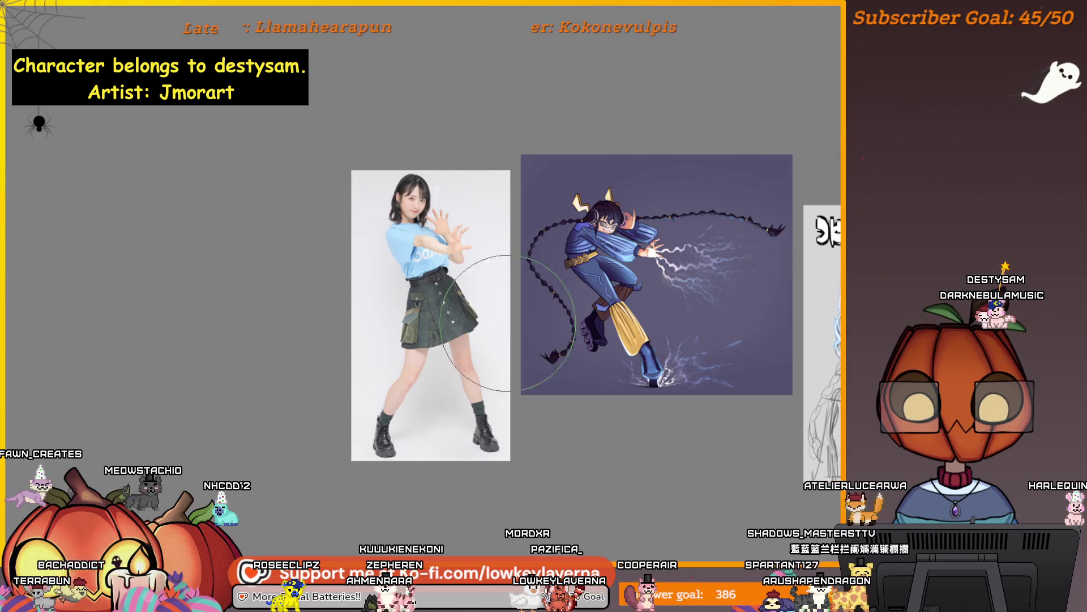
{"action": "scroll", "coordinate": [777, 231], "scroll_direction": "up", "scroll_amount": 2}
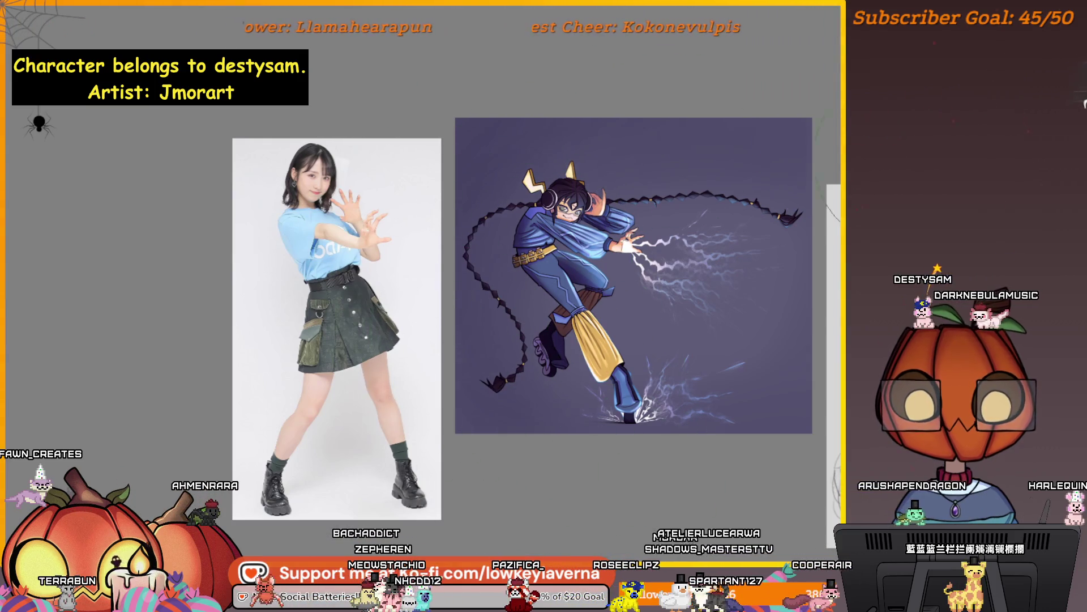
{"action": "scroll", "coordinate": [408, 297], "scroll_direction": "down", "scroll_amount": 1}
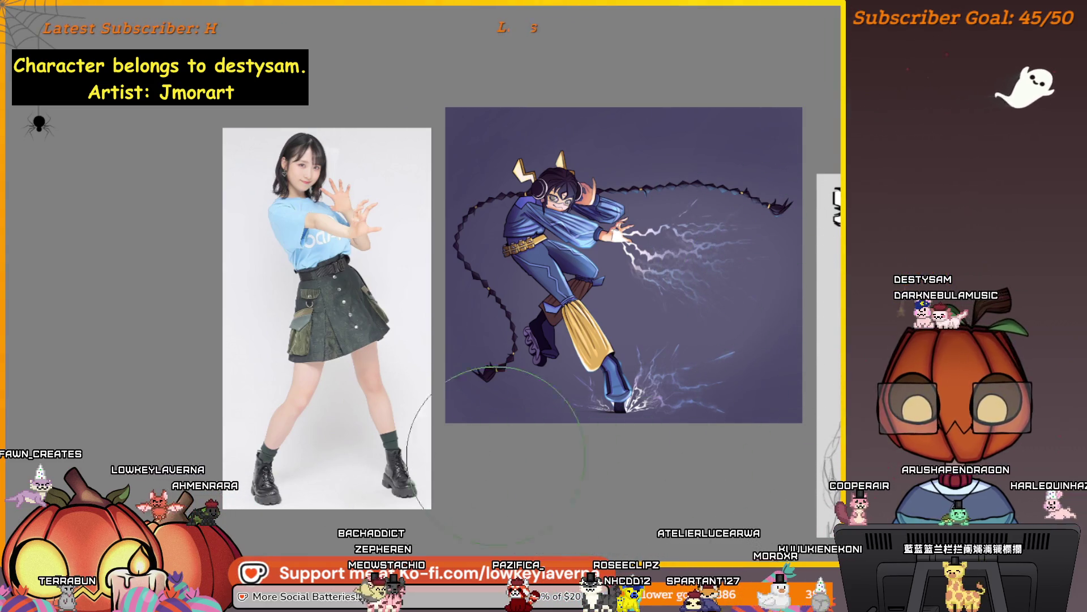
{"action": "left_click_drag", "start_coordinate": [818, 369], "coordinate": [824, 377]}
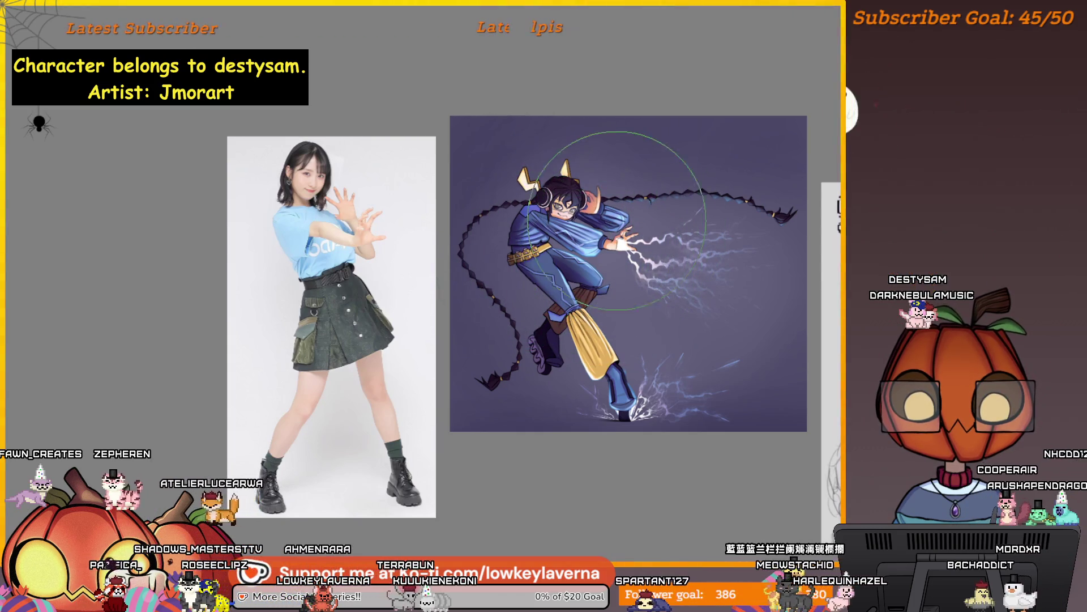
{"action": "scroll", "coordinate": [742, 310], "scroll_direction": "up", "scroll_amount": 1}
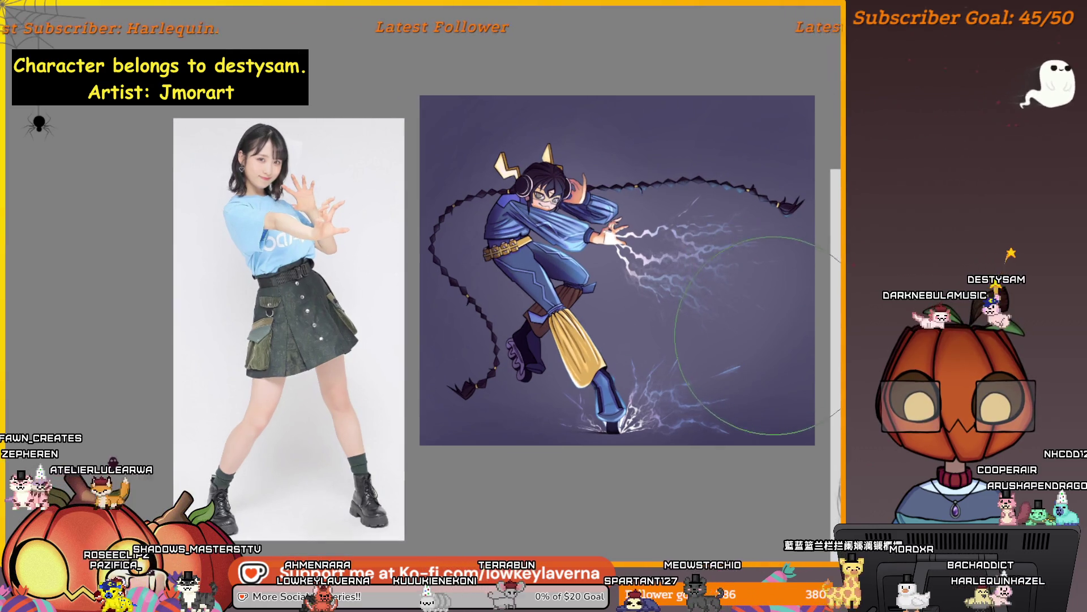
{"action": "scroll", "coordinate": [745, 336], "scroll_direction": "up", "scroll_amount": 1}
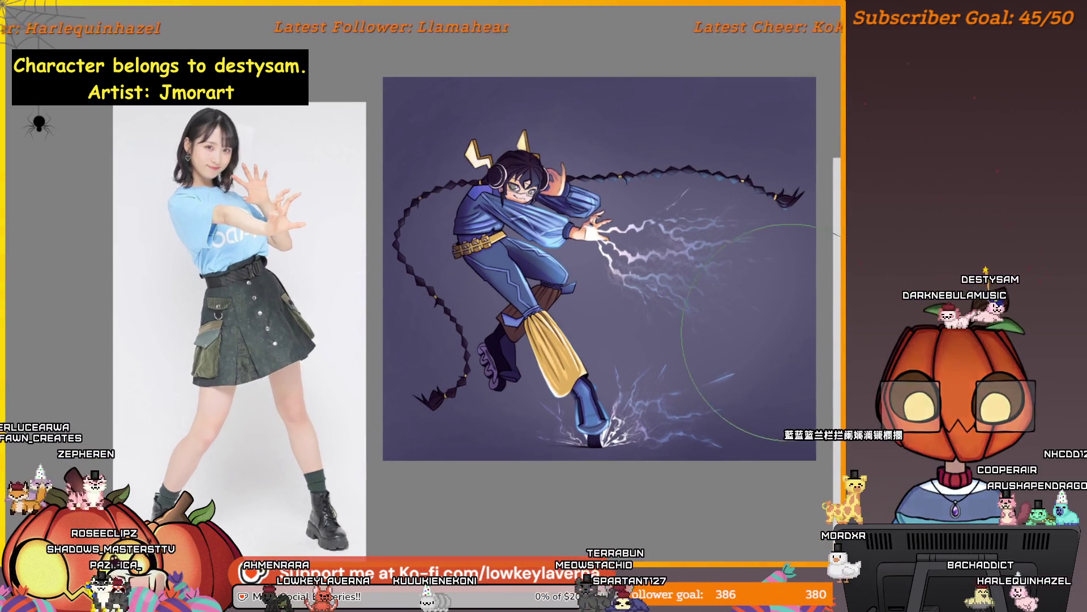
{"action": "scroll", "coordinate": [791, 334], "scroll_direction": "right", "scroll_amount": 3}
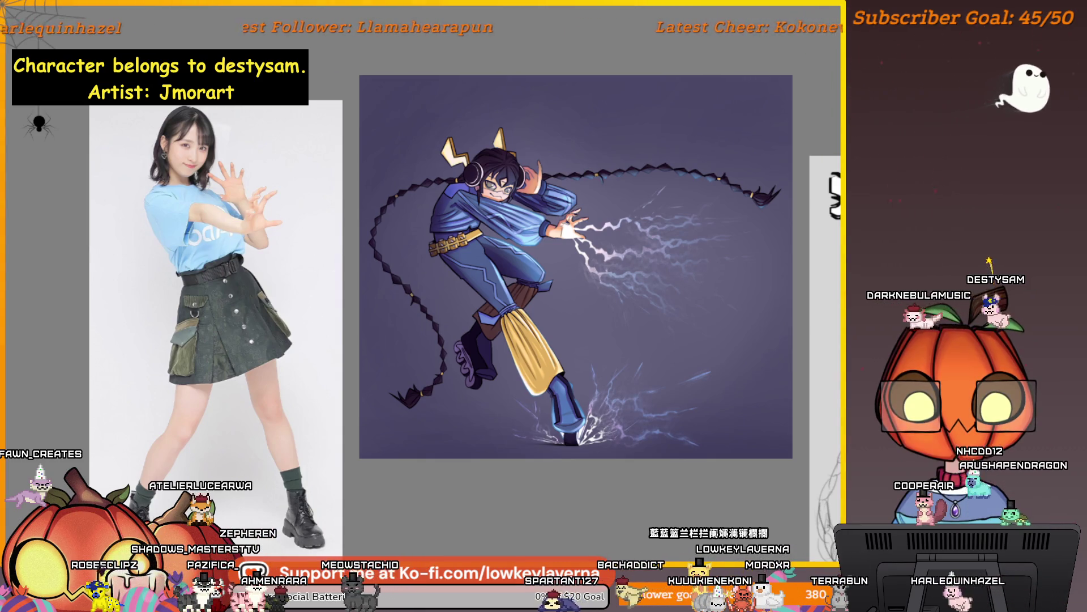
{"action": "left_click_drag", "start_coordinate": [813, 304], "coordinate": [837, 301]}
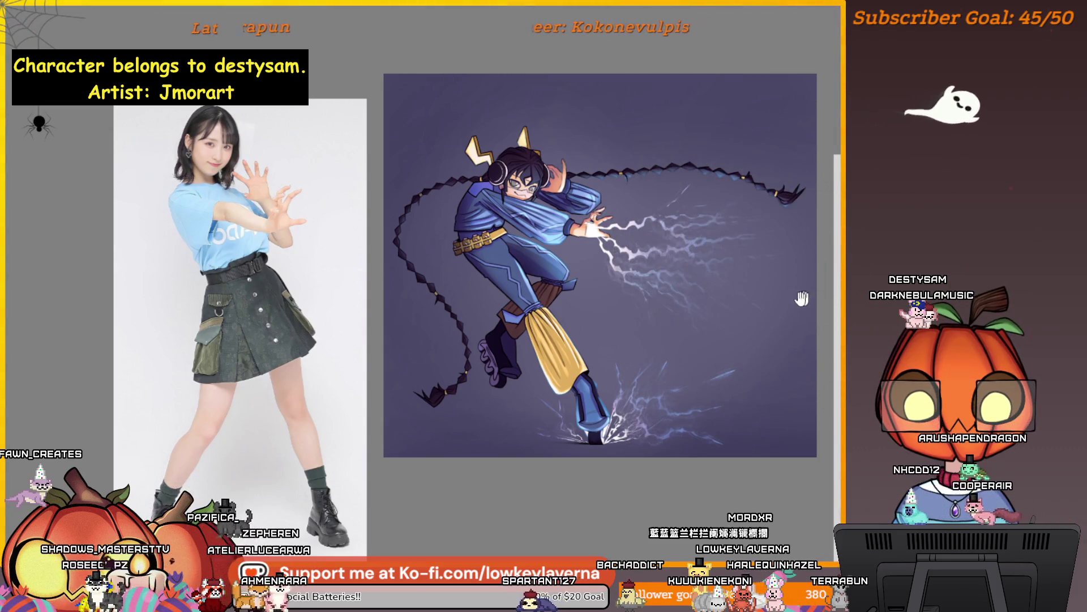
{"action": "left_click_drag", "start_coordinate": [628, 252], "coordinate": [659, 247]}
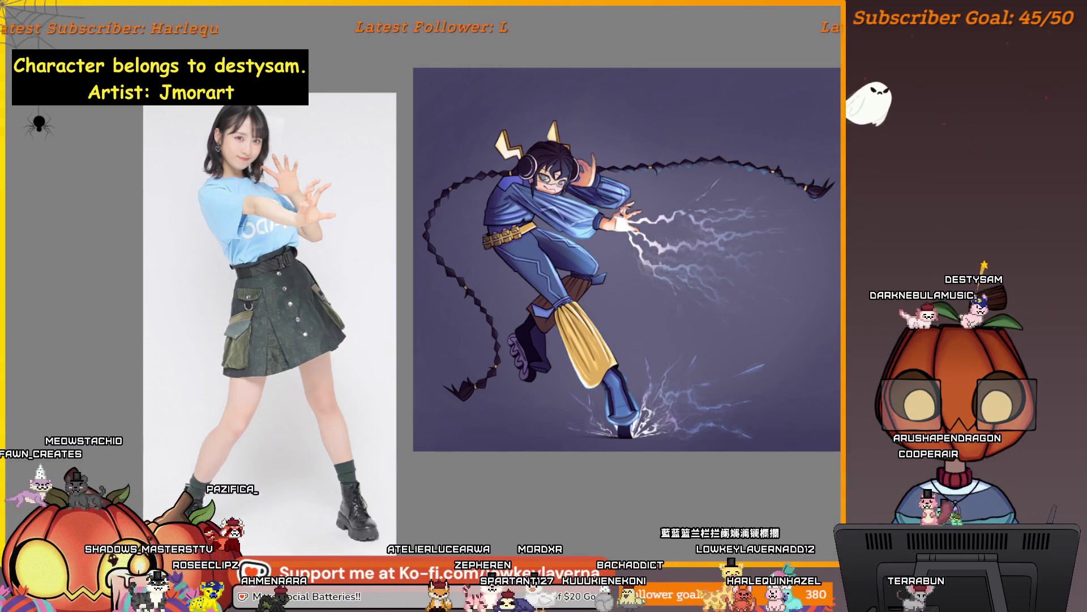
{"action": "left_click_drag", "start_coordinate": [731, 247], "coordinate": [756, 295]}
{"action": "key", "text": "ctrl+z"}
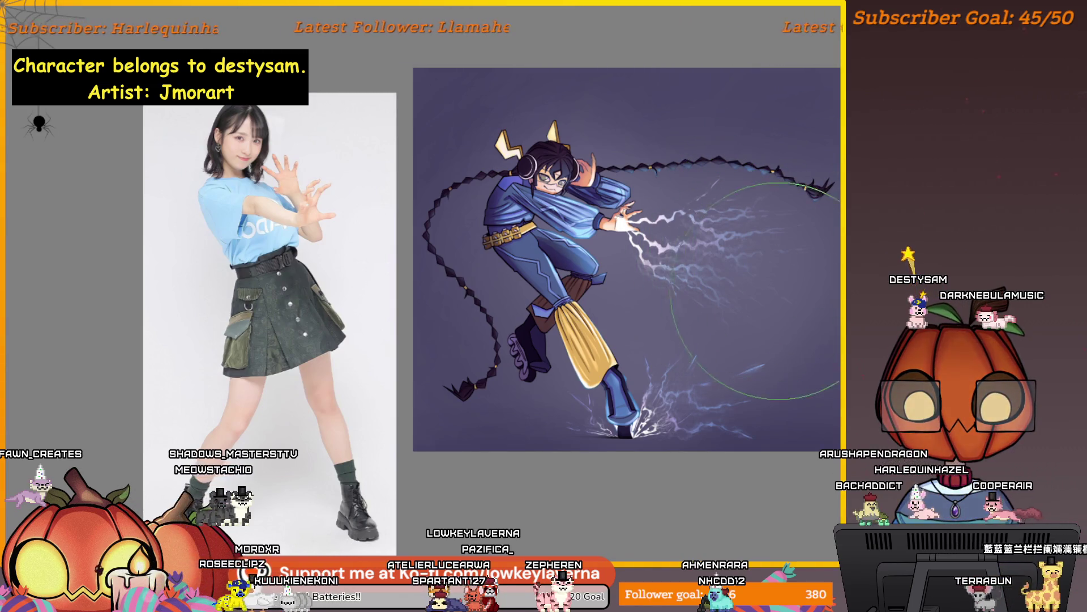
{"action": "left_click_drag", "start_coordinate": [762, 320], "coordinate": [733, 313]}
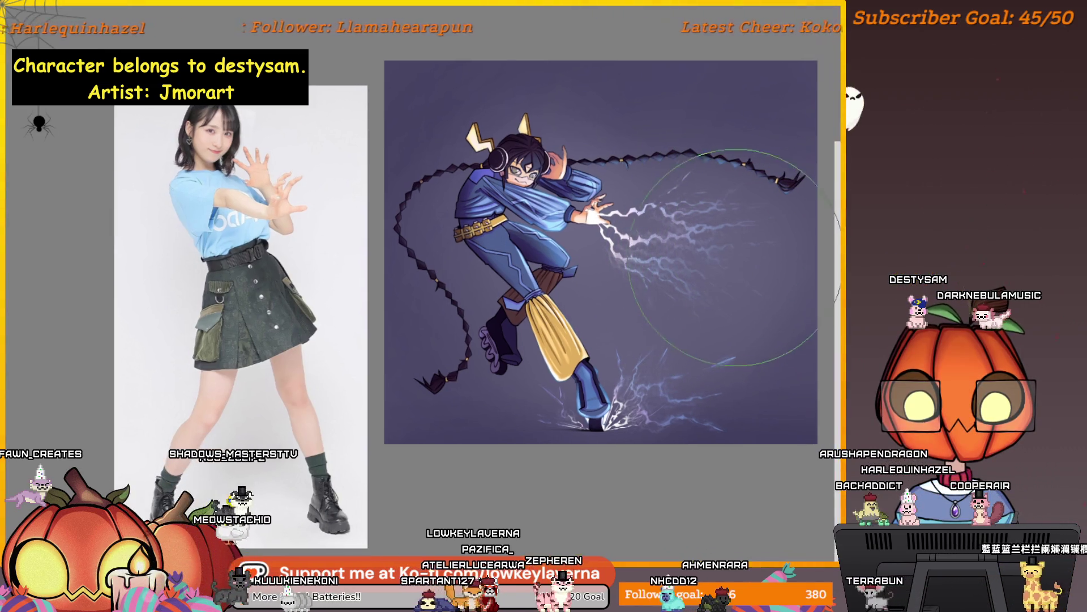
{"action": "key", "text": "bracketleft"}
{"action": "key", "text": "bracketleft"}
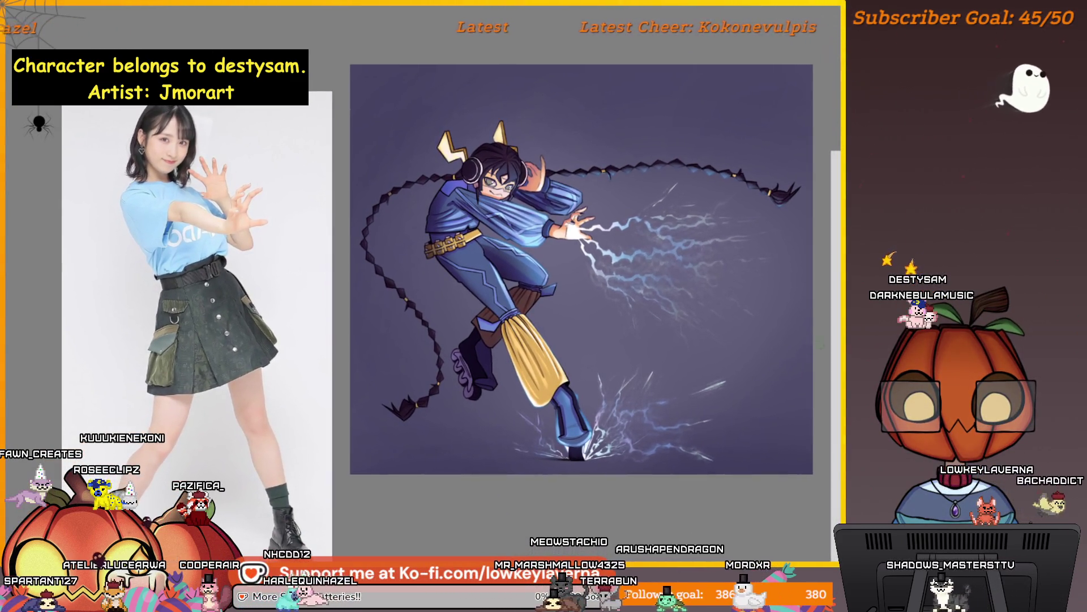
{"action": "key", "text": "alt+f"}
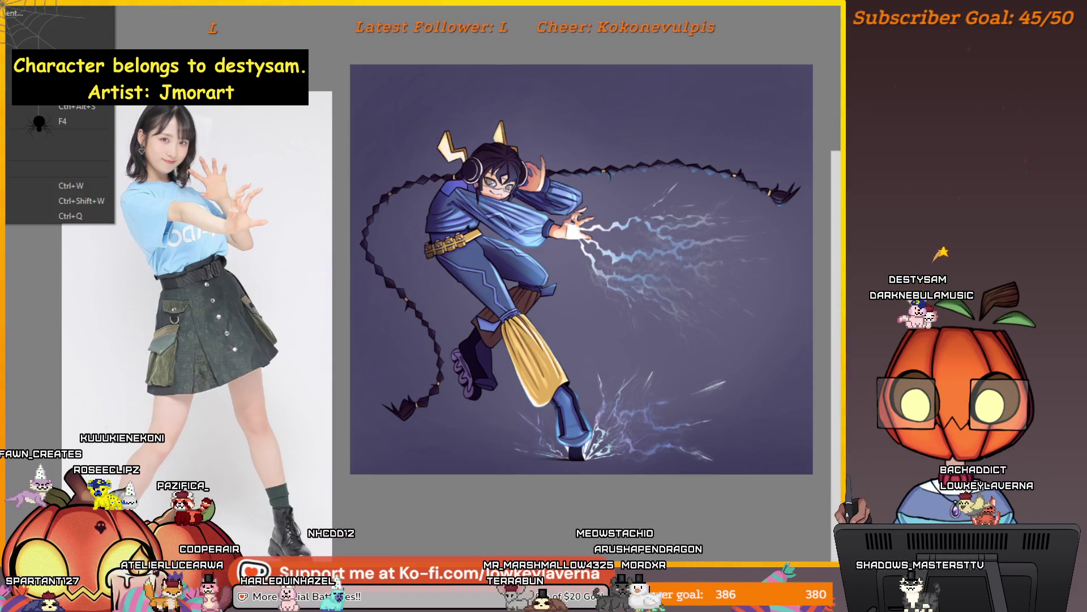
{"action": "key", "text": "Escape"}
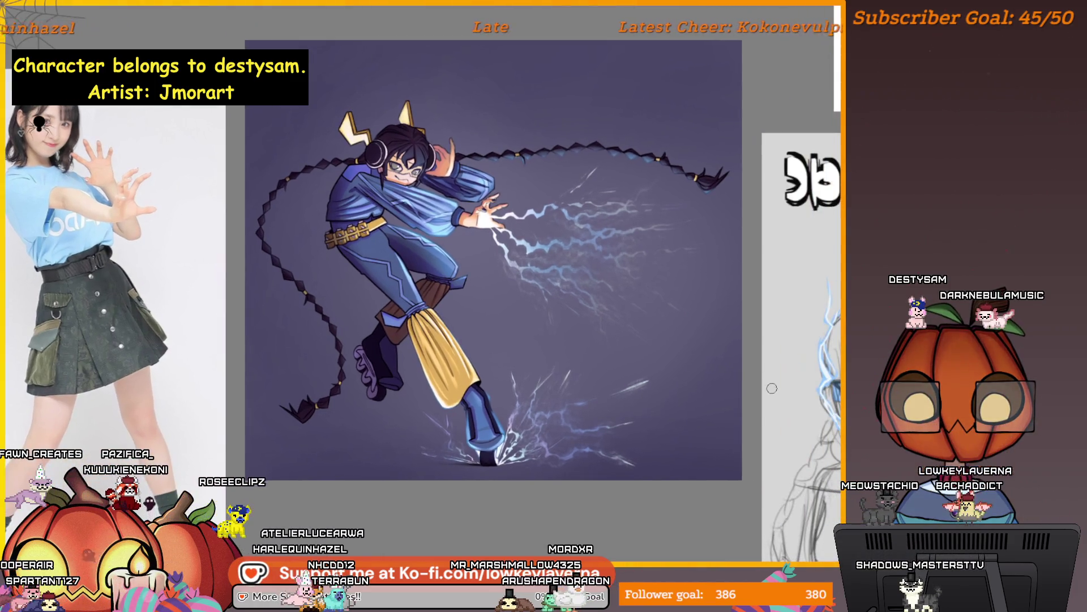
{"action": "mouse_move", "coordinate": [837, 399]}
{"action": "left_mouse_down"}
{"action": "mouse_move", "coordinate": [685, 371]}
{"action": "mouse_move", "coordinate": [491, 405]}
{"action": "left_mouse_up"}
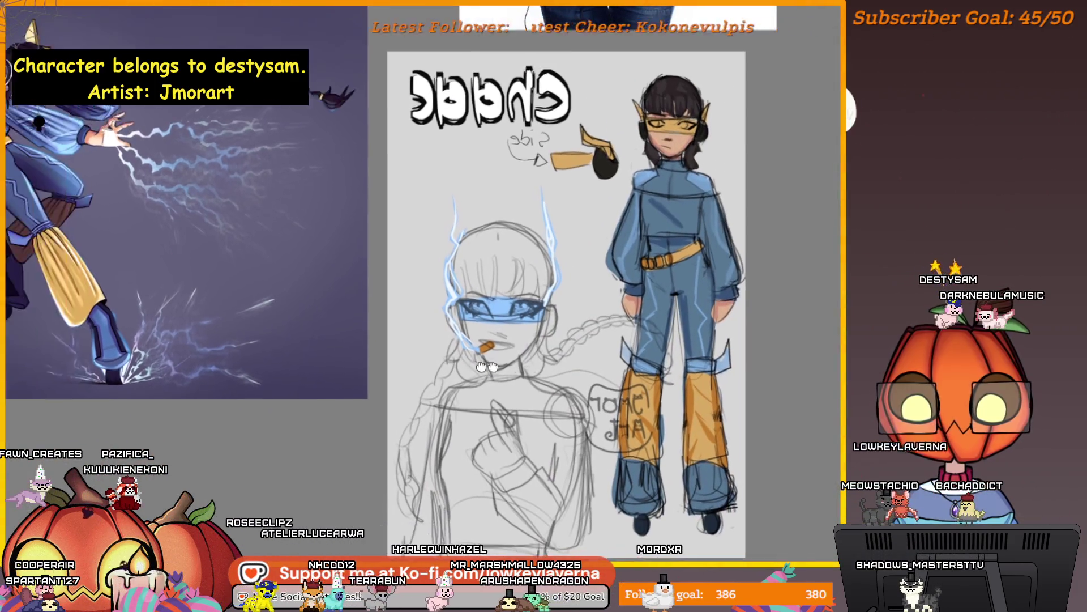
{"action": "left_click_drag", "start_coordinate": [659, 401], "coordinate": [778, 355]}
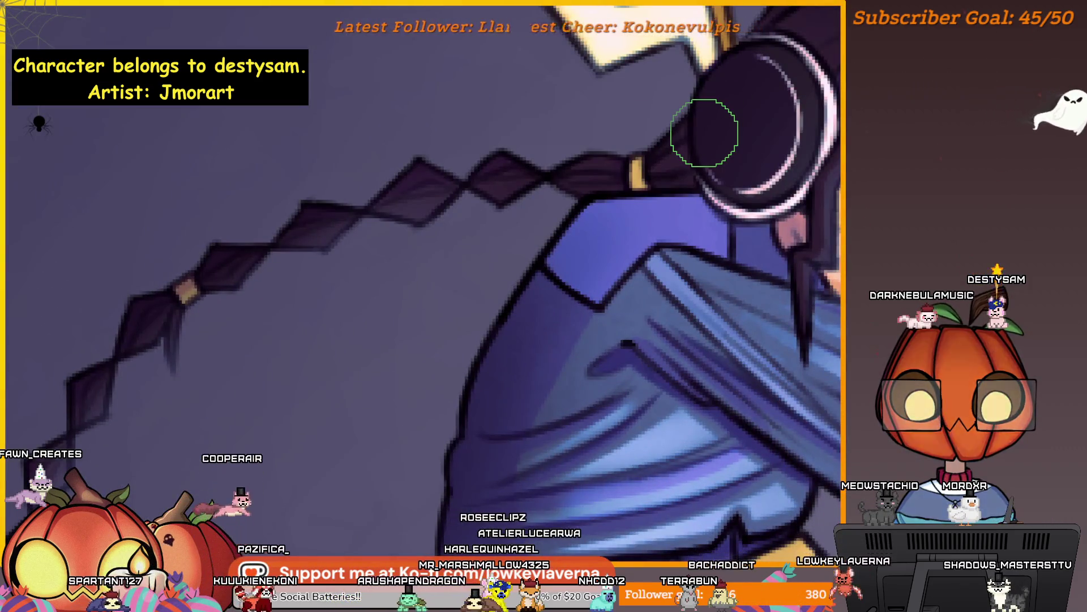
{"action": "scroll", "coordinate": [748, 204], "scroll_direction": "up", "scroll_amount": 5}
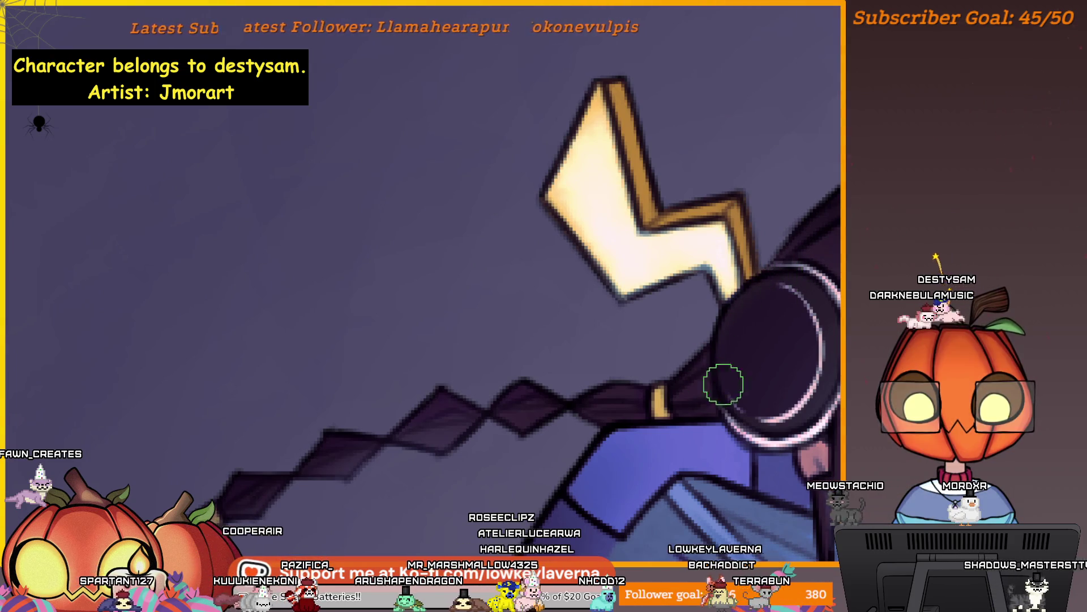
{"action": "left_click_drag", "start_coordinate": [716, 387], "coordinate": [776, 365]}
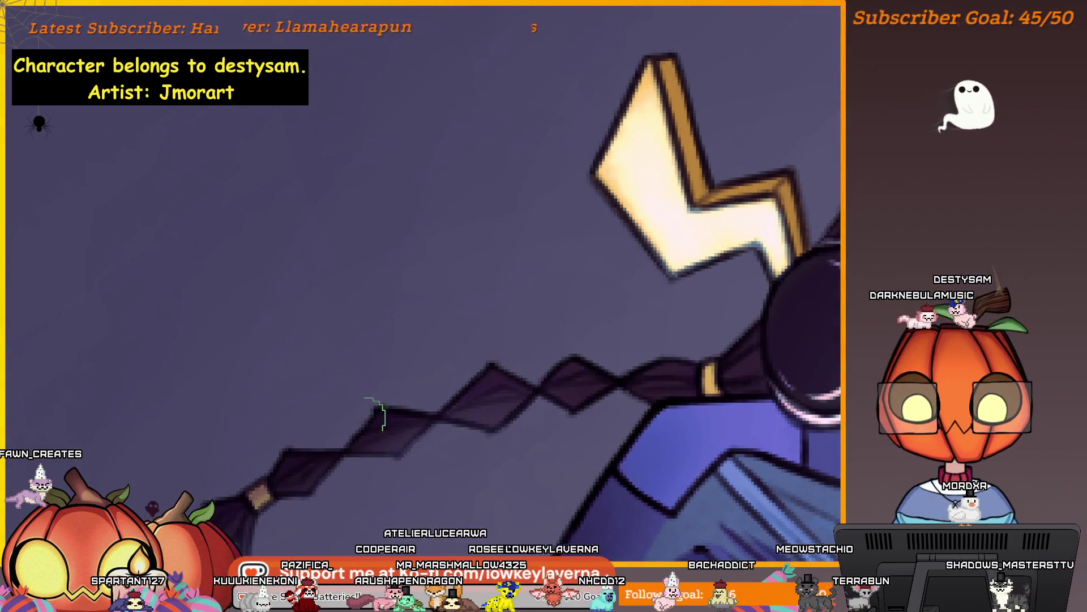
{"action": "left_click_drag", "start_coordinate": [405, 401], "coordinate": [638, 324]}
{"action": "left_click_drag", "start_coordinate": [758, 250], "coordinate": [773, 301]}
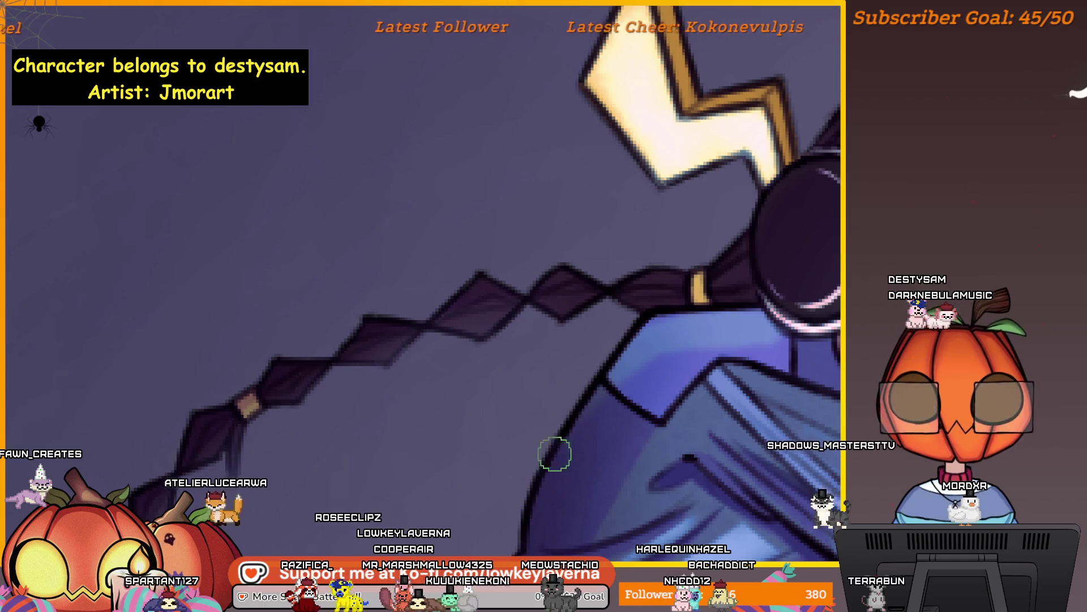
{"action": "scroll", "coordinate": [556, 446], "scroll_direction": "down", "scroll_amount": 5}
{"action": "left_click", "coordinate": [640, 227]}
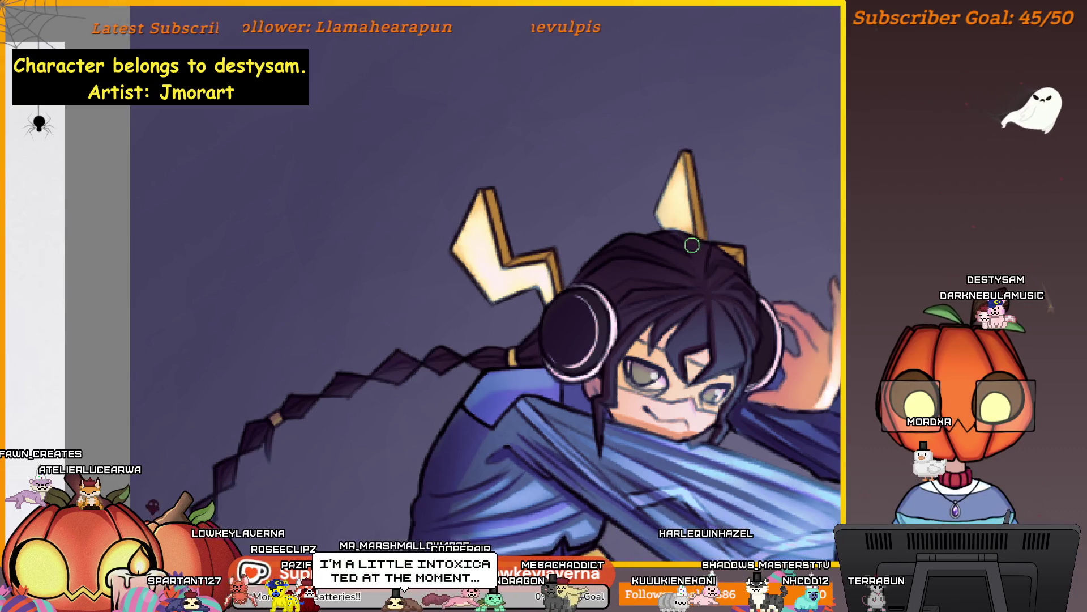
{"action": "scroll", "coordinate": [644, 266], "scroll_direction": "down", "scroll_amount": 1}
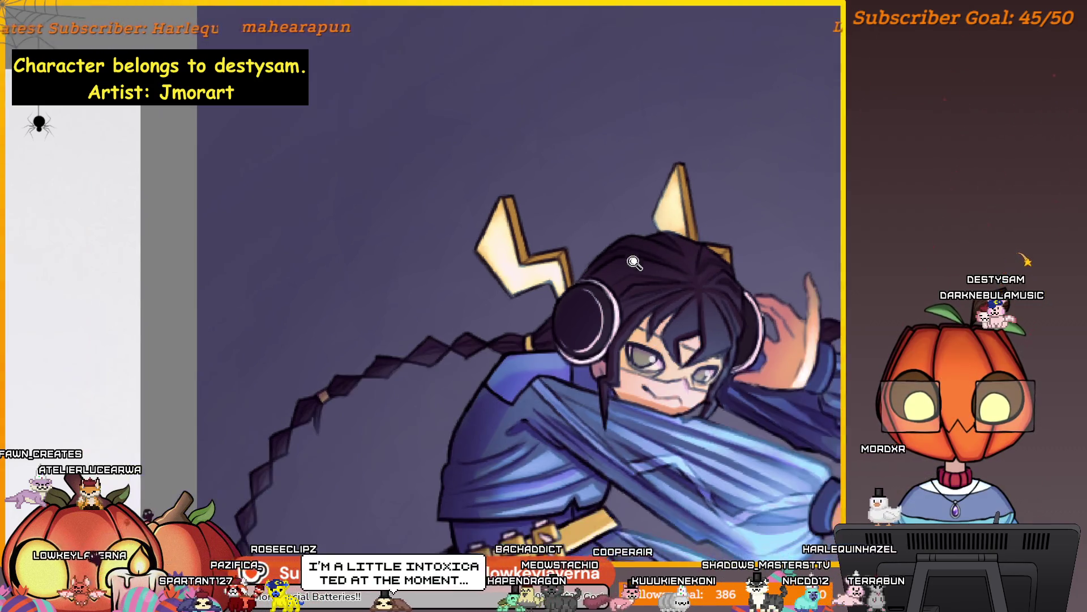
{"action": "scroll", "coordinate": [652, 291], "scroll_direction": "down", "scroll_amount": 1}
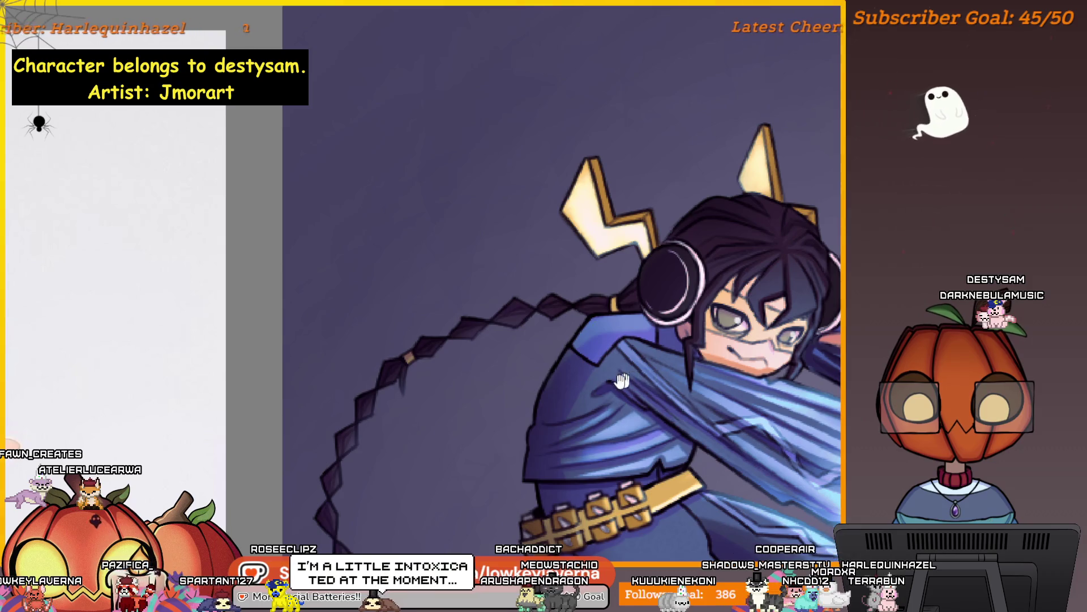
{"action": "left_click_drag", "start_coordinate": [628, 379], "coordinate": [681, 332]}
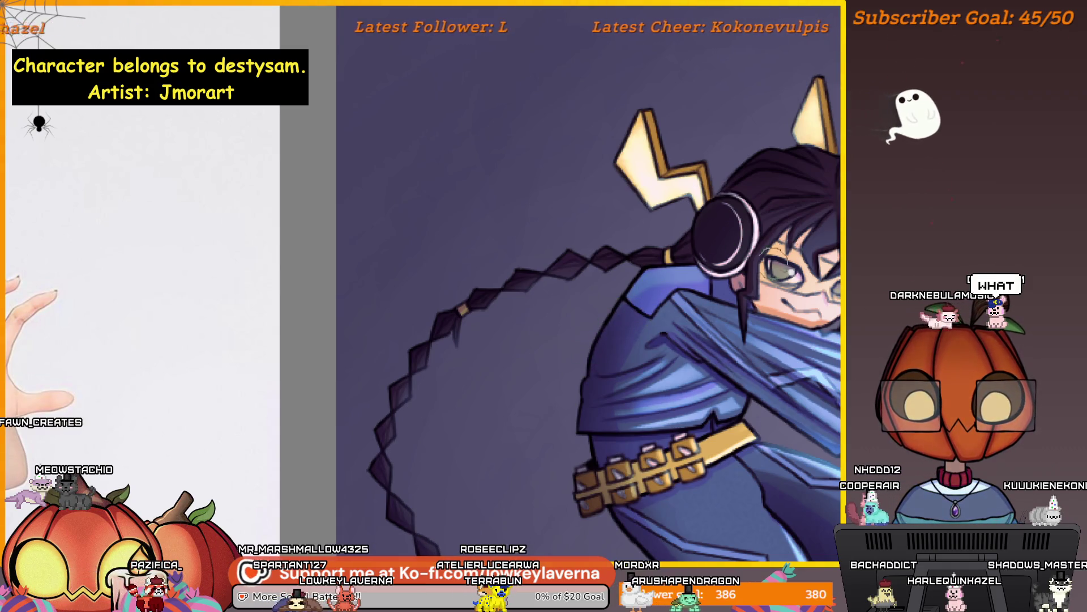
{"action": "key", "text": "ctrl+0"}
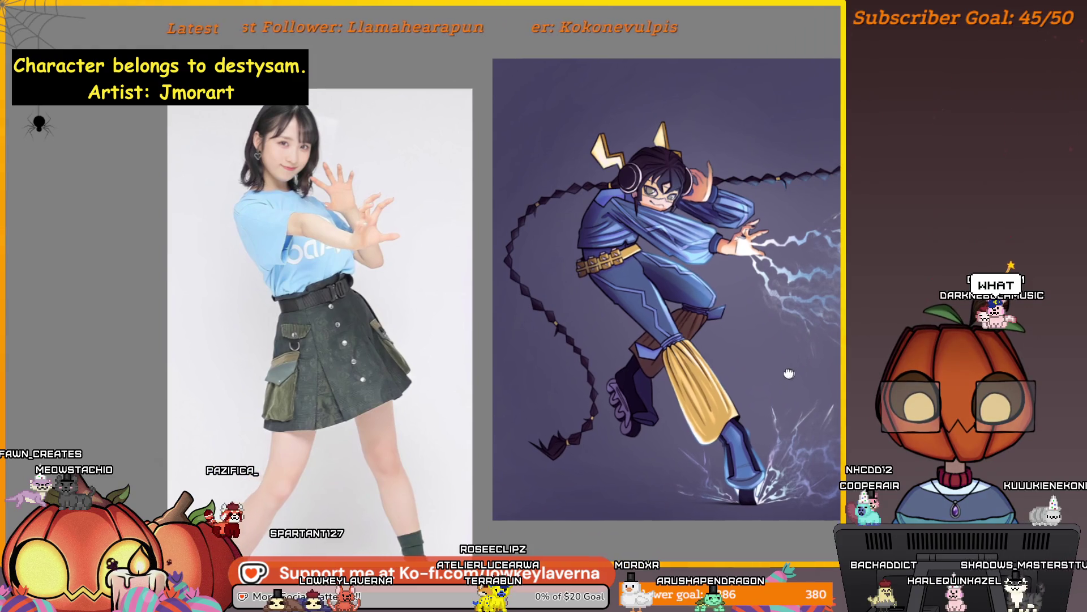
Step: Shift the view of the artwork slightly to the left
{"action": "left_click_drag", "start_coordinate": [789, 374], "coordinate": [761, 369]}
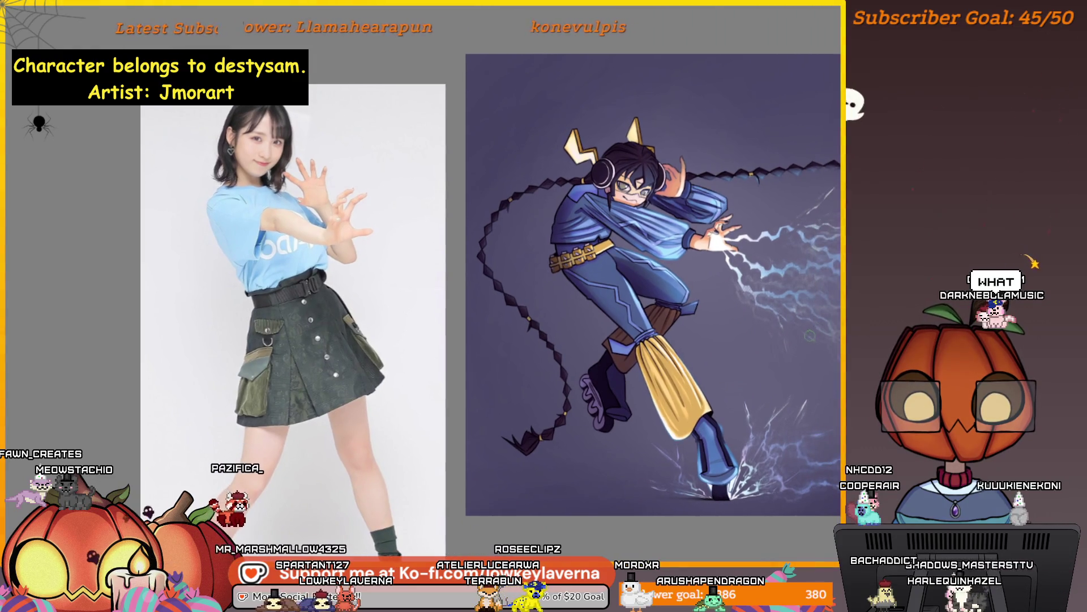
{"action": "scroll", "coordinate": [782, 357], "scroll_direction": "up", "scroll_amount": 1}
{"action": "scroll", "coordinate": [781, 358], "scroll_direction": "up", "scroll_amount": 1}
{"action": "scroll", "coordinate": [782, 357], "scroll_direction": "up", "scroll_amount": 1}
{"action": "scroll", "coordinate": [819, 386], "scroll_direction": "up", "scroll_amount": 1}
{"action": "scroll", "coordinate": [818, 387], "scroll_direction": "up", "scroll_amount": 1}
{"action": "scroll", "coordinate": [819, 387], "scroll_direction": "up", "scroll_amount": 1}
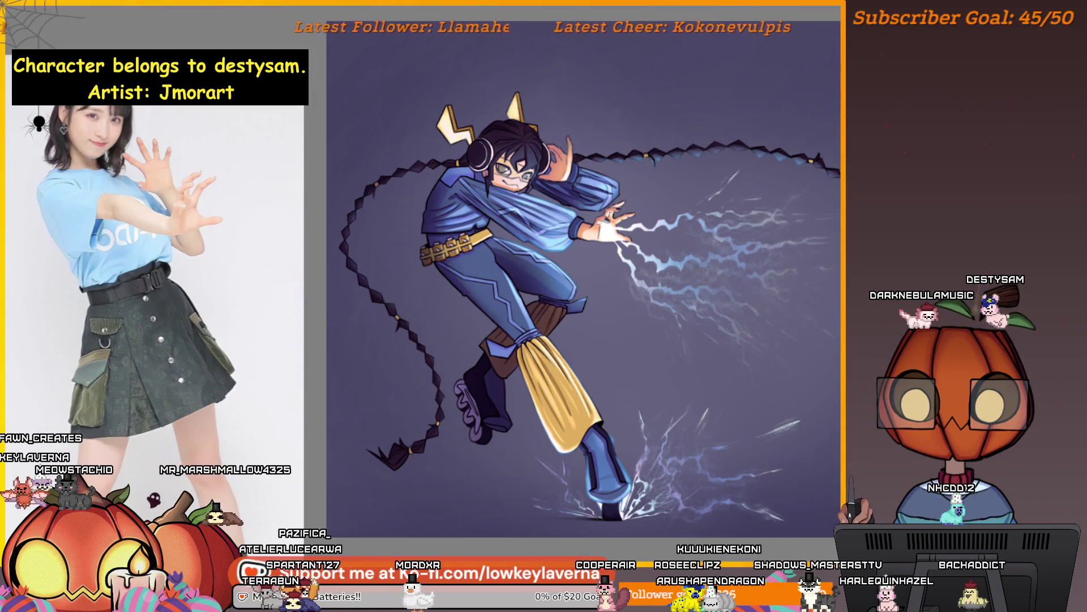
{"action": "left_click_drag", "start_coordinate": [830, 386], "coordinate": [783, 395]}
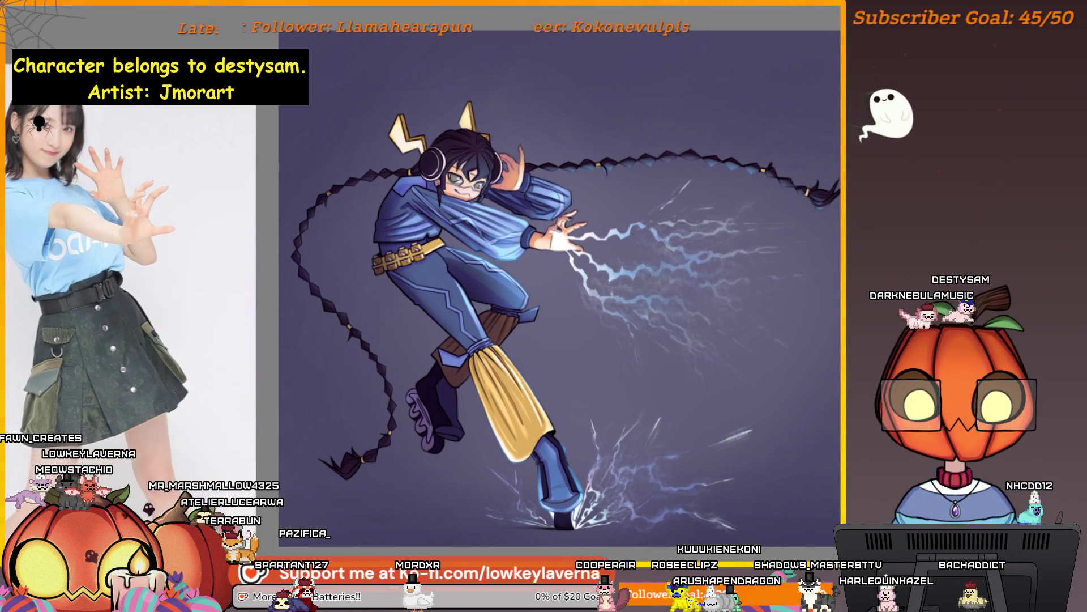
{"action": "scroll", "coordinate": [733, 374], "scroll_direction": "up", "scroll_amount": 2}
{"action": "scroll", "coordinate": [769, 355], "scroll_direction": "up", "scroll_amount": 1}
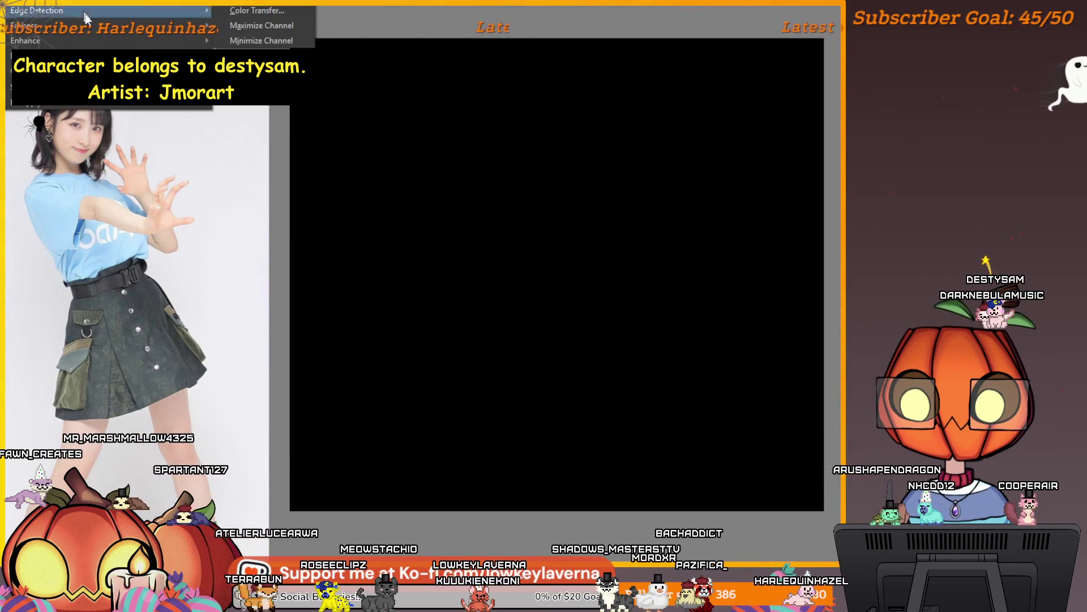
Step: Apply the Random Noise filter with default settings to the black layer
{"action": "left_click", "coordinate": [246, 85]}
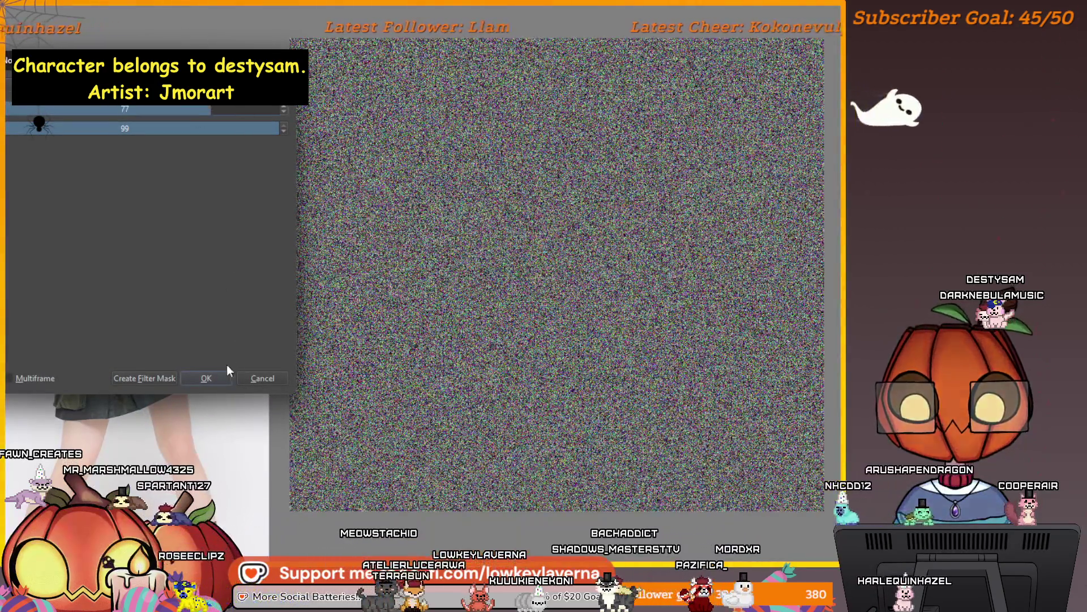
{"action": "left_click", "coordinate": [207, 378]}
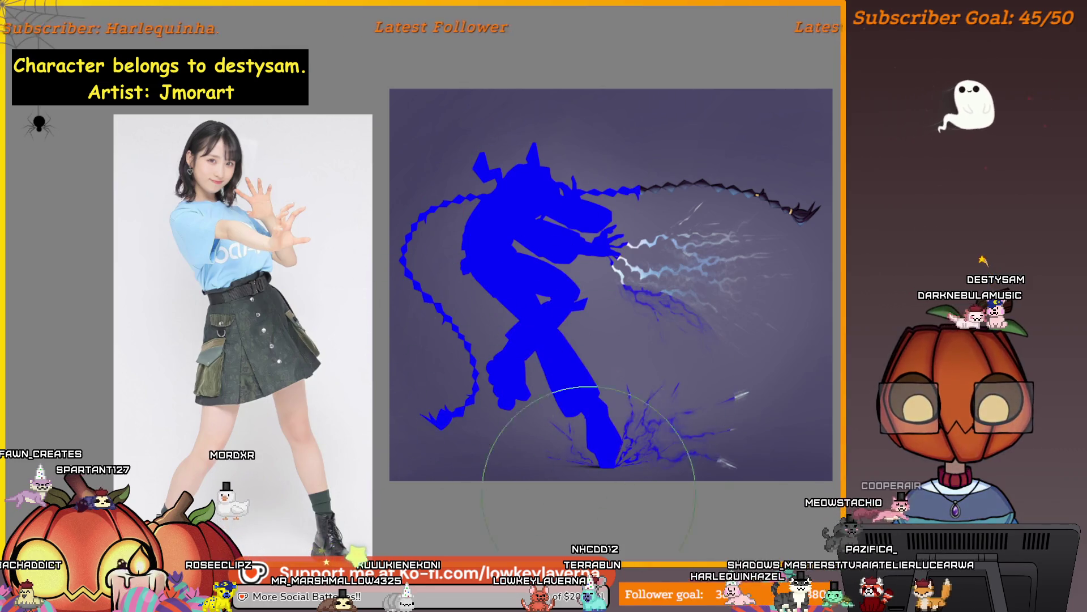
Step: Recolour the silhouette layer green, start a transform, then hide it to reveal the artwork
{"action": "key", "text": "ctrl+z"}
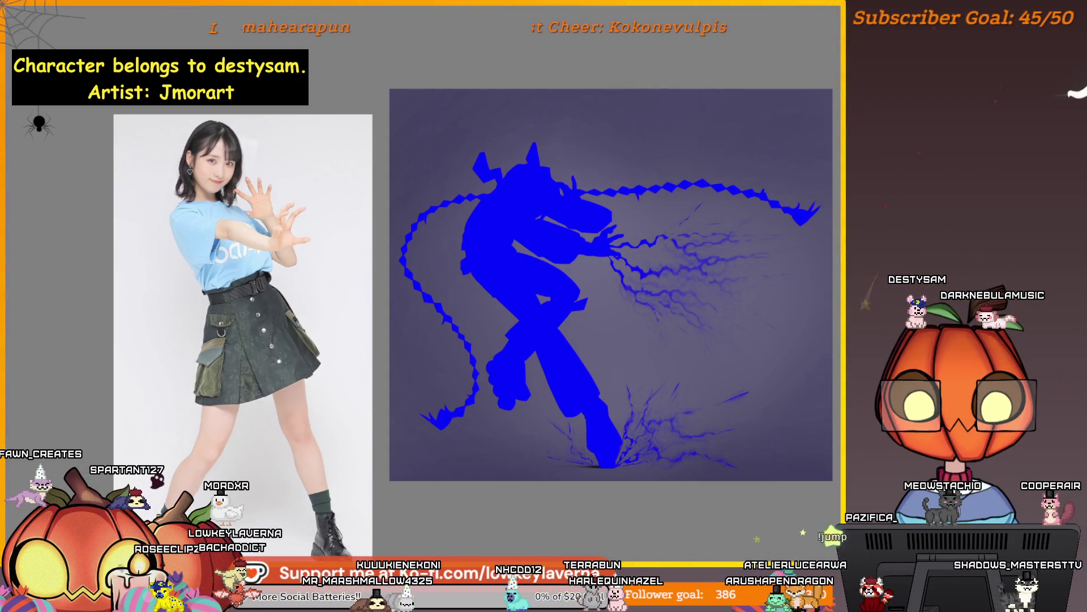
{"action": "mouse_move", "coordinate": [613, 442]}
{"action": "left_mouse_down"}
{"action": "mouse_move", "coordinate": [616, 399]}
{"action": "mouse_move", "coordinate": [416, 243]}
{"action": "left_mouse_up"}
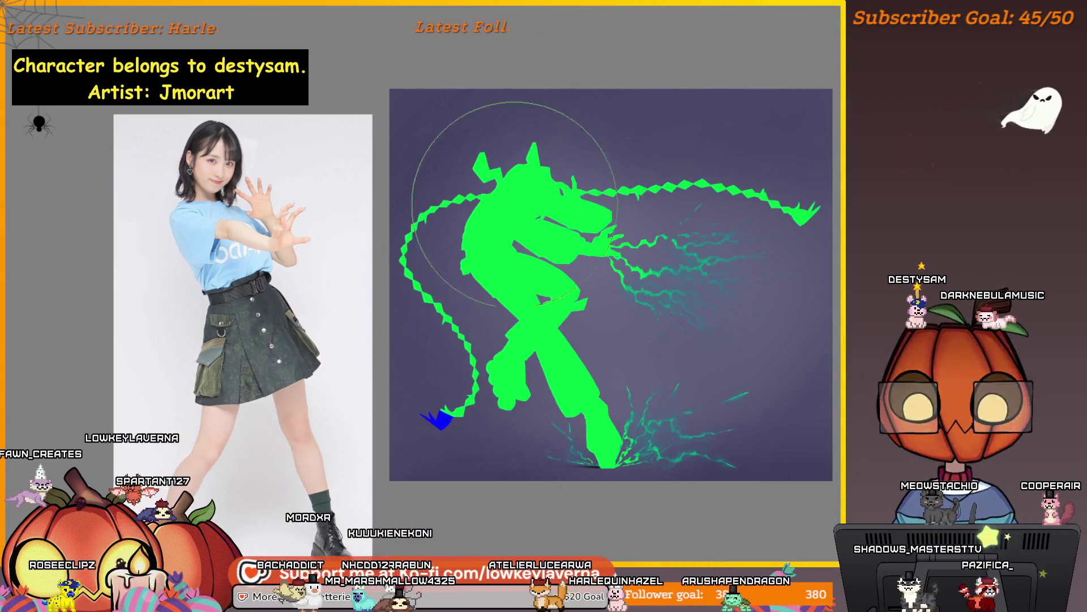
{"action": "key", "text": "bracketright"}
{"action": "key", "text": "bracketright"}
{"action": "key", "text": "bracketright"}
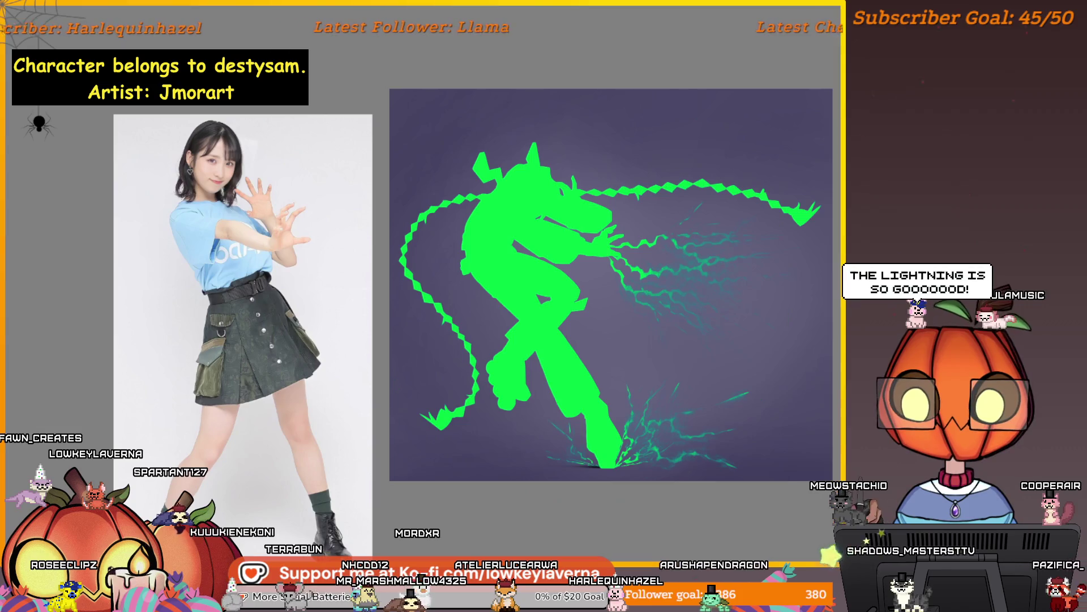
{"action": "key", "text": "ctrl+t"}
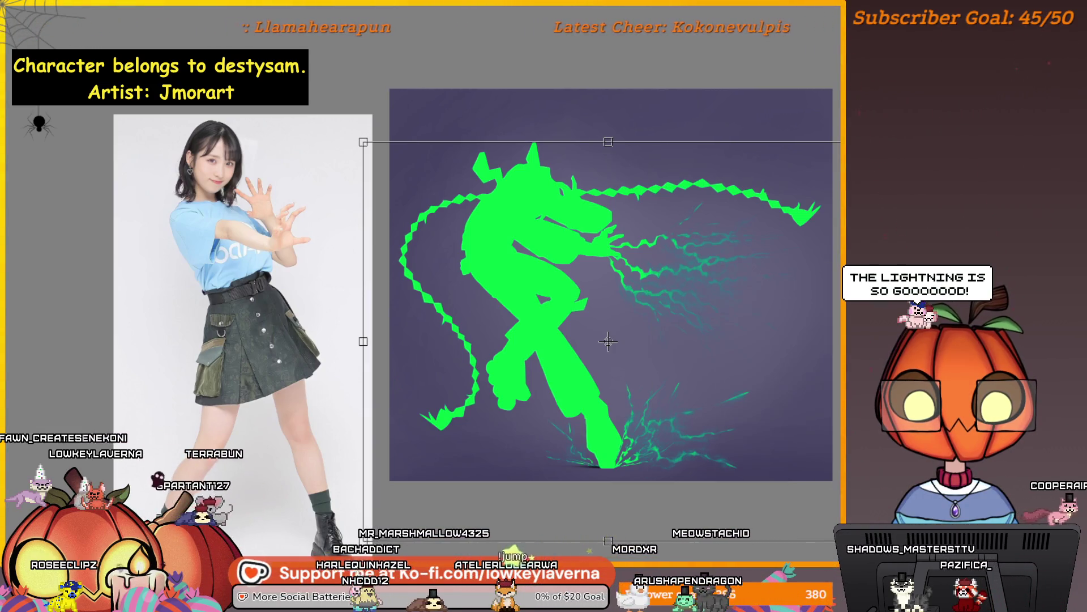
{"action": "key", "text": "Delete"}
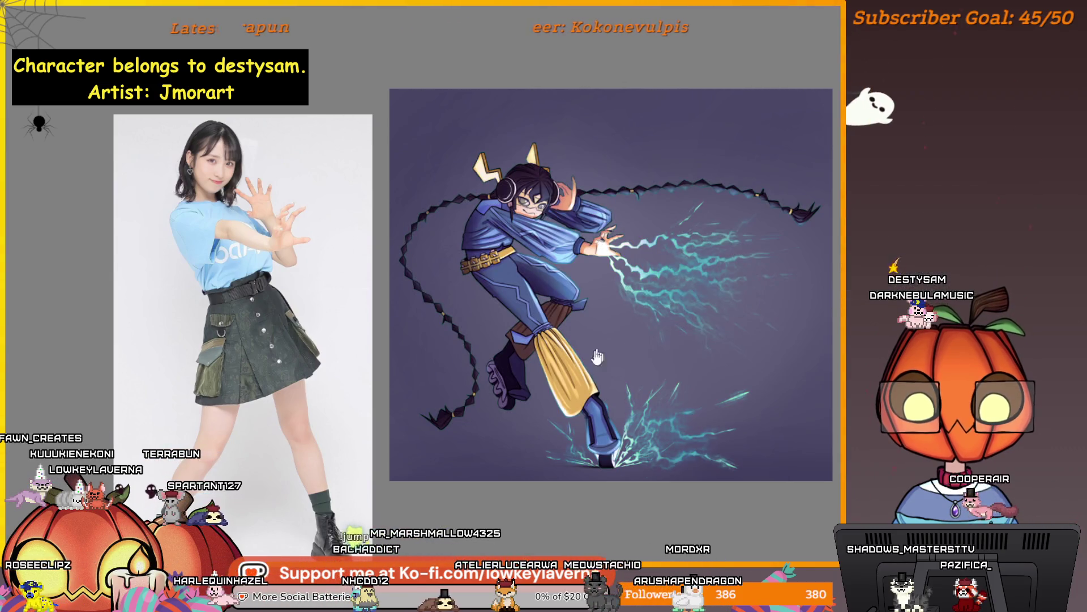
{"action": "scroll", "coordinate": [643, 397], "scroll_direction": "up", "scroll_amount": 3}
{"action": "scroll", "coordinate": [644, 397], "scroll_direction": "up", "scroll_amount": 1}
{"action": "scroll", "coordinate": [671, 399], "scroll_direction": "up", "scroll_amount": 1}
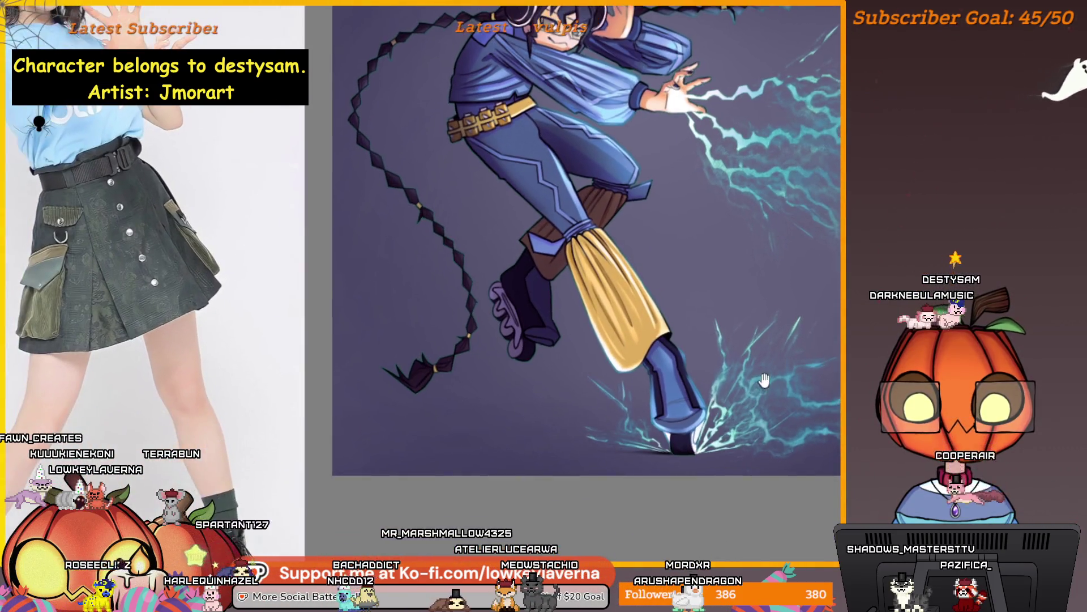
{"action": "scroll", "coordinate": [697, 402], "scroll_direction": "up", "scroll_amount": 1}
{"action": "scroll", "coordinate": [718, 404], "scroll_direction": "up", "scroll_amount": 1}
Step: End the transform and revert the lightning around the hand and feet from green to bluish-white
{"action": "left_click_drag", "start_coordinate": [717, 405], "coordinate": [671, 417]}
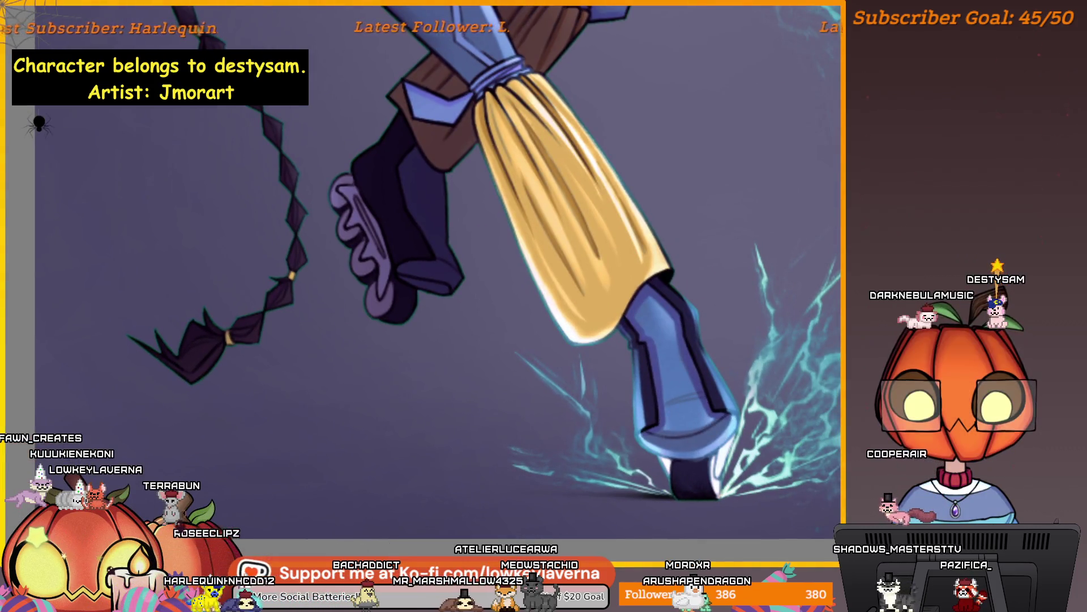
{"action": "left_click_drag", "start_coordinate": [780, 330], "coordinate": [680, 363]}
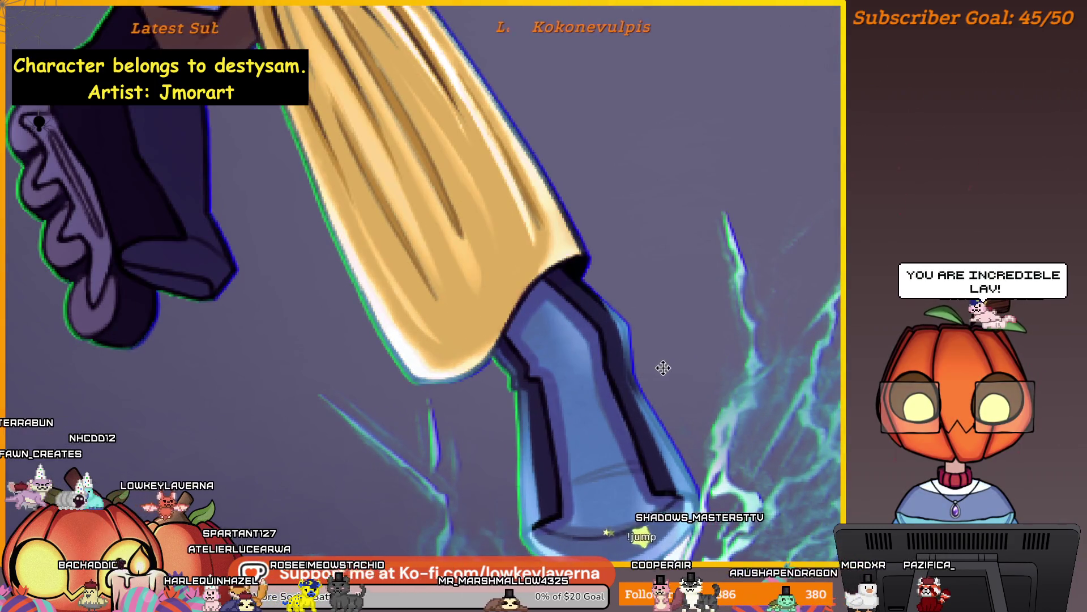
{"action": "scroll", "coordinate": [678, 209], "scroll_direction": "down", "scroll_amount": 3}
{"action": "scroll", "coordinate": [677, 209], "scroll_direction": "down", "scroll_amount": 2}
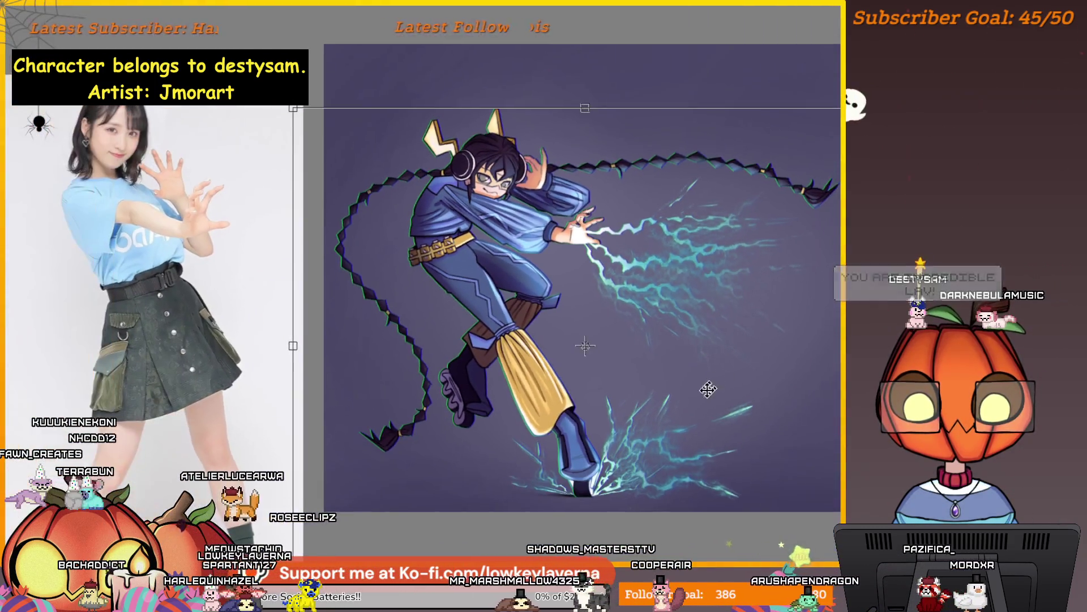
{"action": "scroll", "coordinate": [601, 343], "scroll_direction": "down", "scroll_amount": 2}
{"action": "key", "text": "Return"}
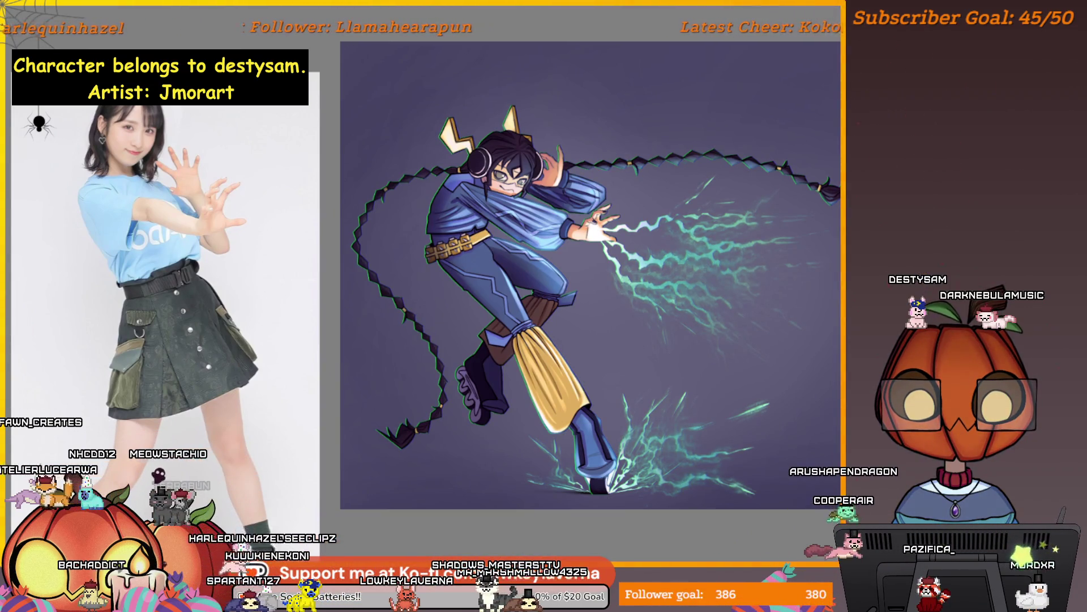
{"action": "key", "text": "ctrl+z"}
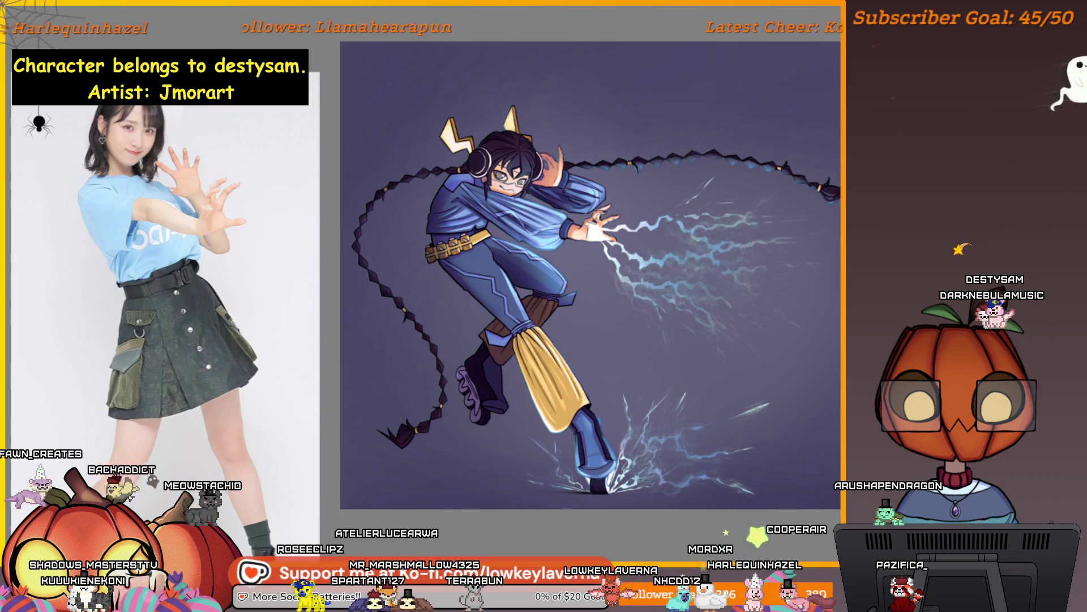
{"action": "scroll", "coordinate": [816, 324], "scroll_direction": "down", "scroll_amount": 2}
{"action": "scroll", "coordinate": [803, 412], "scroll_direction": "up", "scroll_amount": 2}
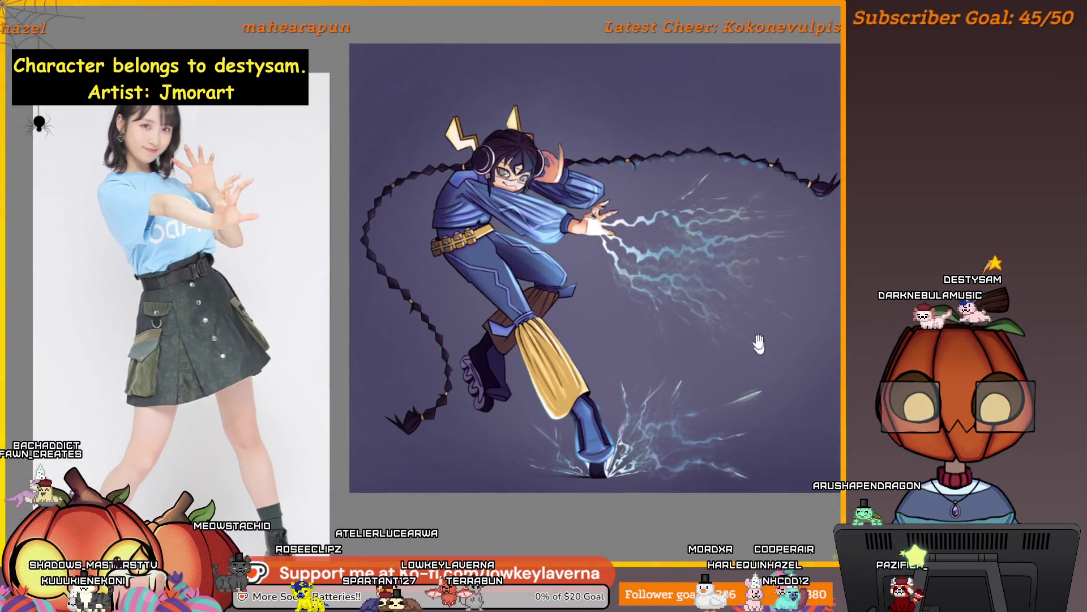
{"action": "scroll", "coordinate": [583, 311], "scroll_direction": "up", "scroll_amount": 3}
{"action": "scroll", "coordinate": [733, 326], "scroll_direction": "up", "scroll_amount": 1}
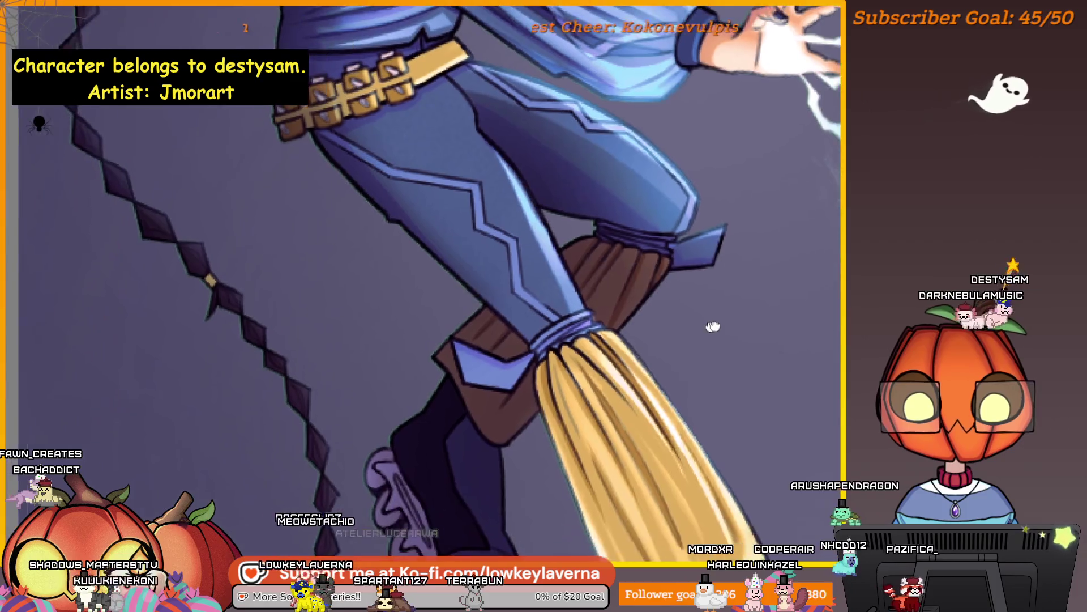
{"action": "scroll", "coordinate": [627, 309], "scroll_direction": "up", "scroll_amount": 2}
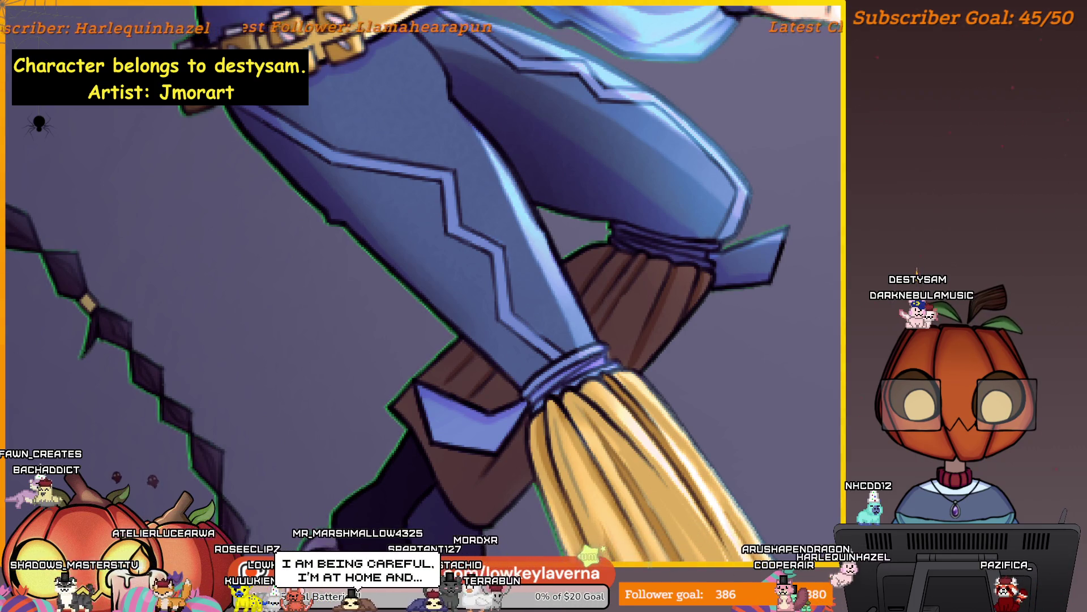
{"action": "scroll", "coordinate": [424, 306], "scroll_direction": "down", "scroll_amount": 3}
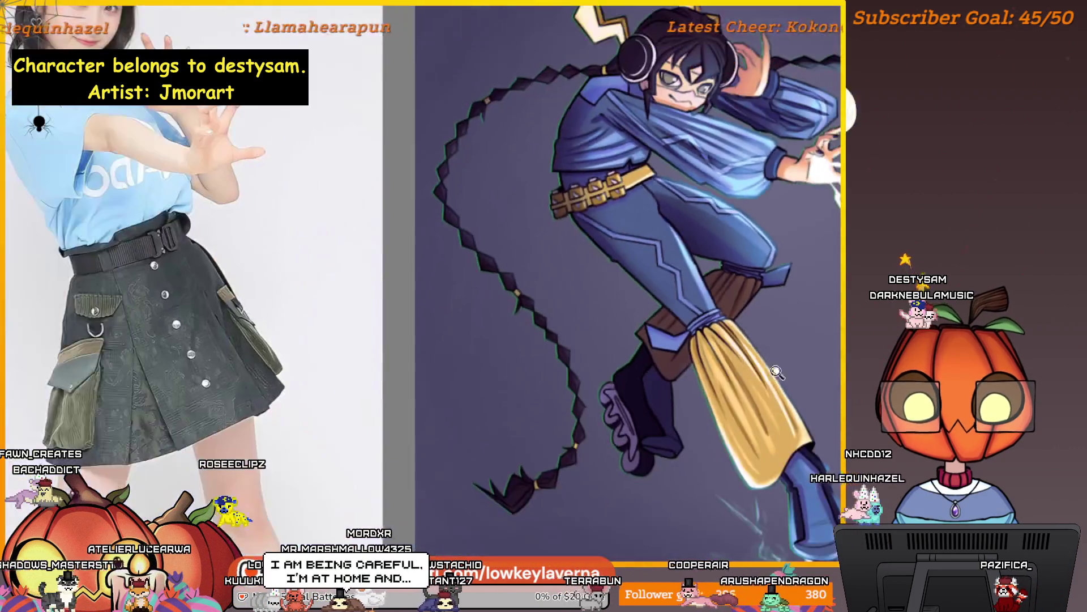
{"action": "scroll", "coordinate": [425, 306], "scroll_direction": "up", "scroll_amount": 1}
{"action": "scroll", "coordinate": [511, 307], "scroll_direction": "down", "scroll_amount": 2}
{"action": "scroll", "coordinate": [509, 305], "scroll_direction": "down", "scroll_amount": 1}
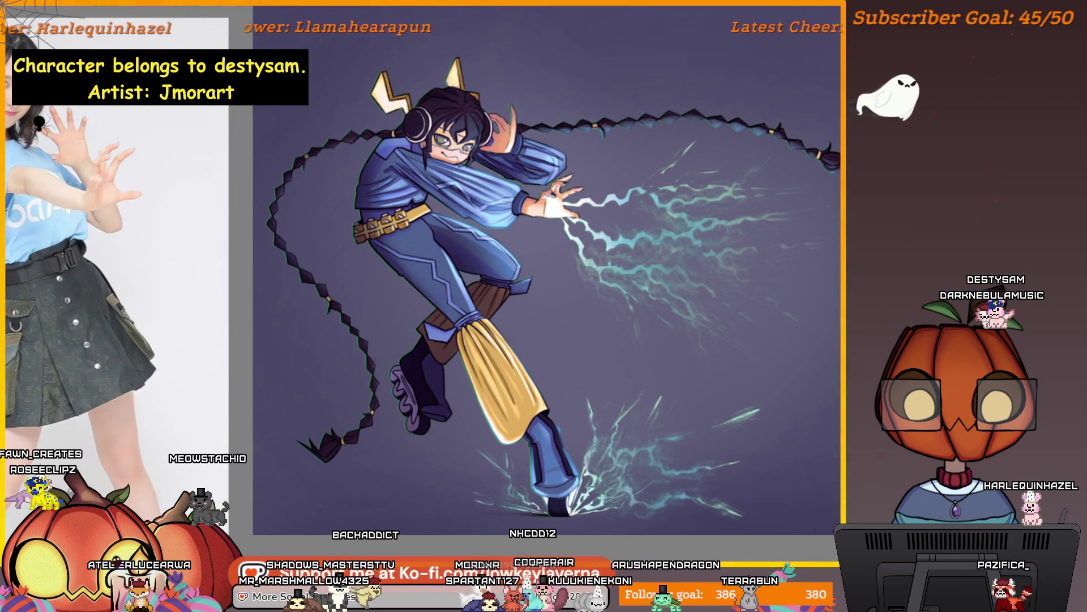
{"action": "scroll", "coordinate": [736, 397], "scroll_direction": "down", "scroll_amount": 1}
{"action": "left_click_drag", "start_coordinate": [735, 398], "coordinate": [819, 356]}
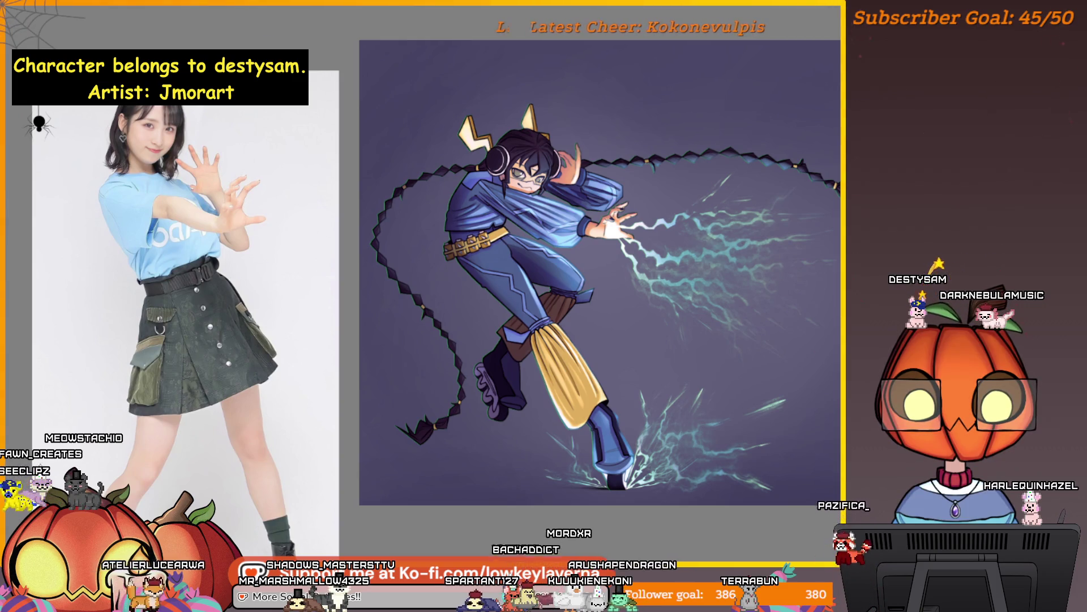
{"action": "scroll", "coordinate": [552, 179], "scroll_direction": "up", "scroll_amount": 3}
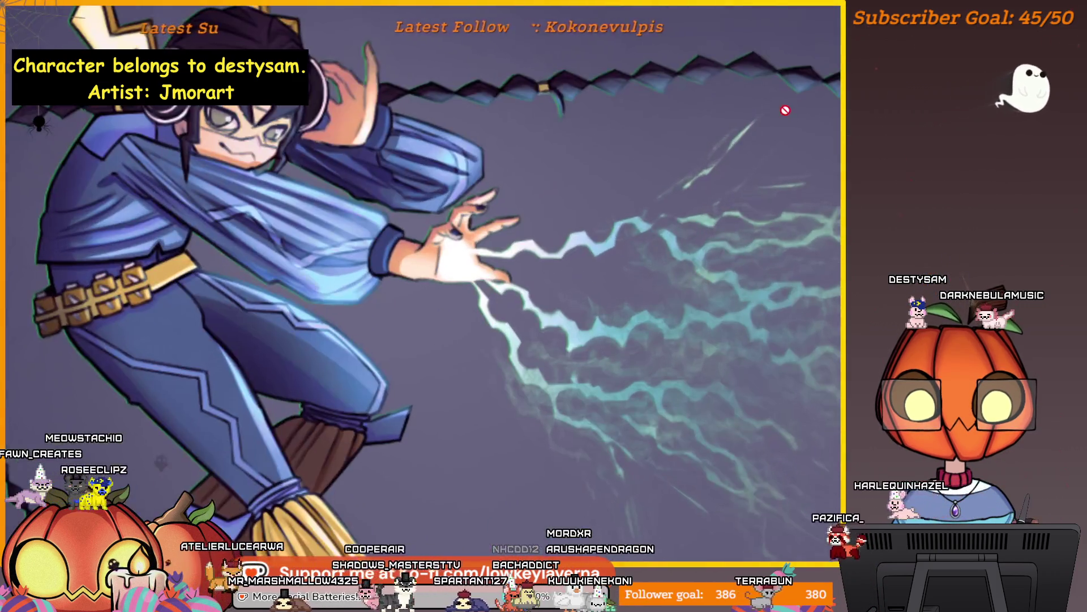
{"action": "mouse_move", "coordinate": [1020, 314]}
{"action": "left_mouse_down"}
{"action": "mouse_move", "coordinate": [614, 297]}
{"action": "mouse_move", "coordinate": [585, 283]}
{"action": "left_mouse_up"}
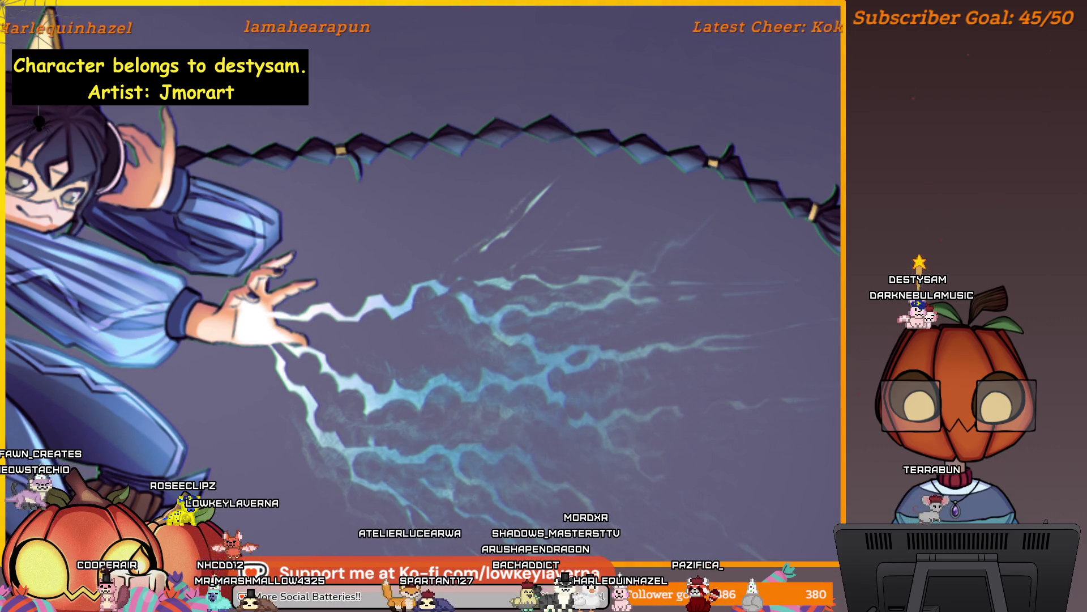
{"action": "scroll", "coordinate": [754, 327], "scroll_direction": "down", "scroll_amount": 5}
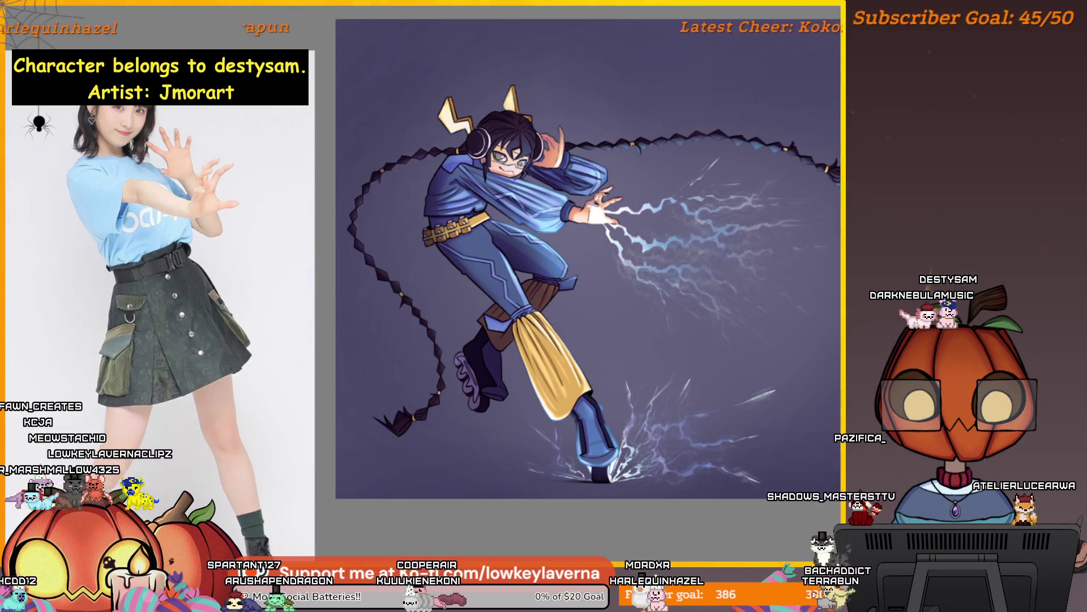
{"action": "scroll", "coordinate": [704, 165], "scroll_direction": "up", "scroll_amount": 5}
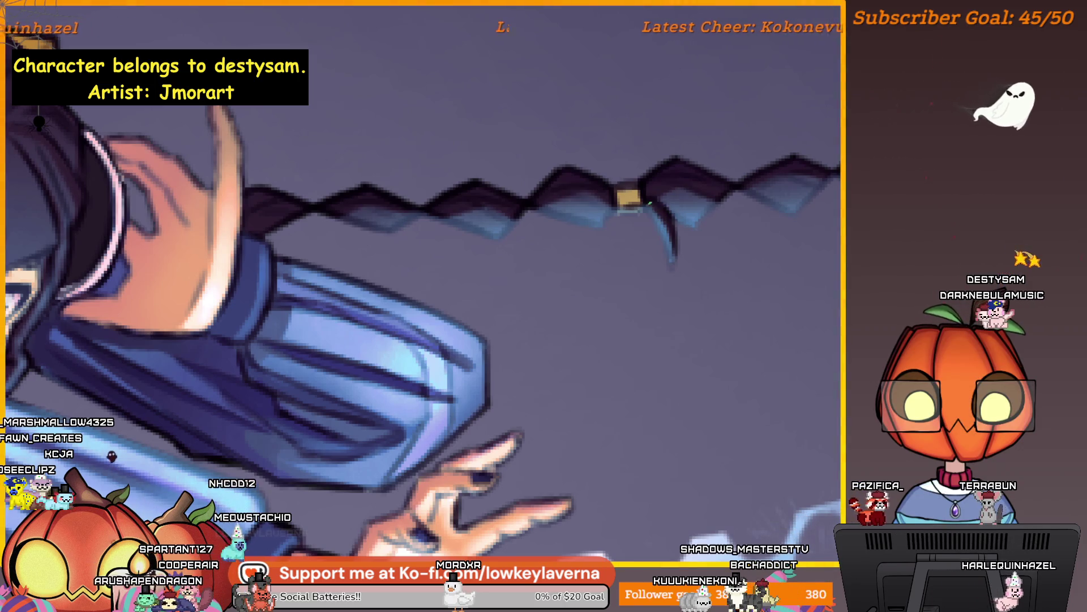
{"action": "scroll", "coordinate": [718, 275], "scroll_direction": "down", "scroll_amount": 5}
{"action": "left_click_drag", "start_coordinate": [725, 207], "coordinate": [636, 145]}
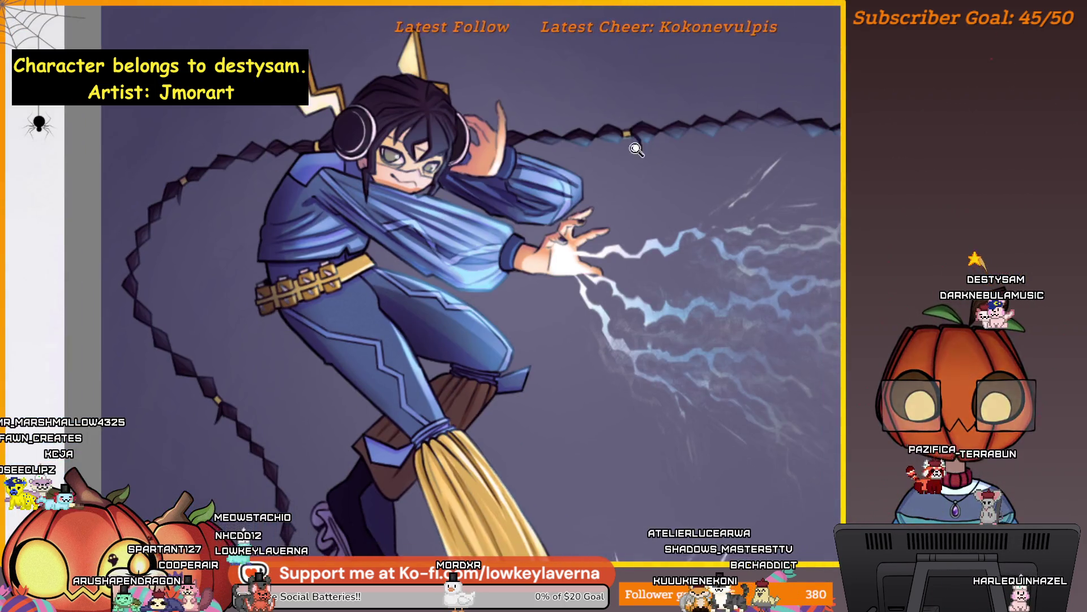
{"action": "scroll", "coordinate": [633, 126], "scroll_direction": "up", "scroll_amount": 3}
{"action": "scroll", "coordinate": [635, 96], "scroll_direction": "down", "scroll_amount": 5}
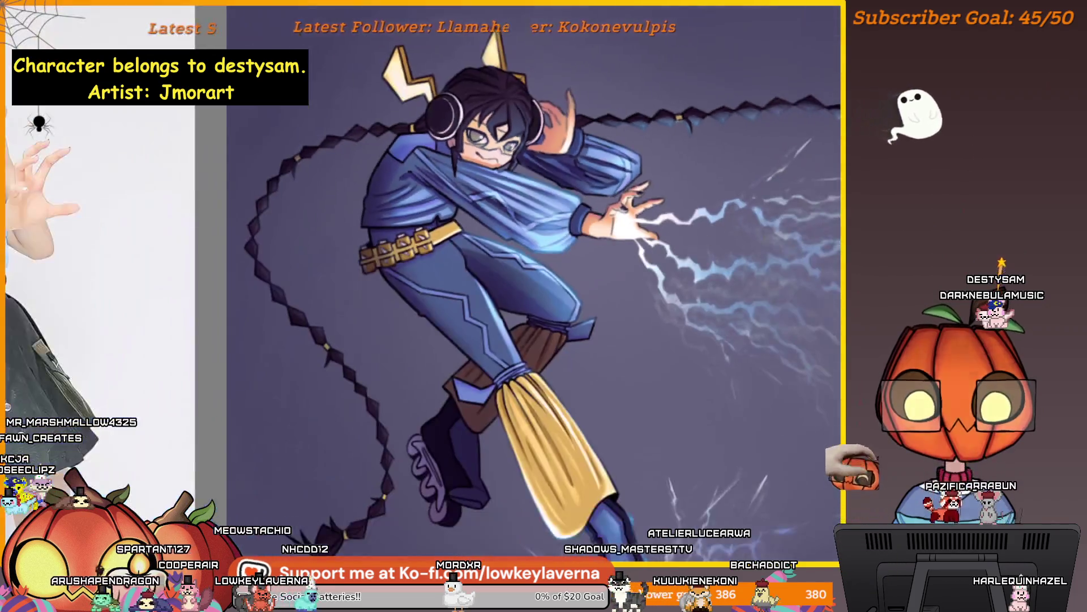
{"action": "scroll", "coordinate": [532, 51], "scroll_direction": "up", "scroll_amount": 2}
{"action": "scroll", "coordinate": [532, 51], "scroll_direction": "up", "scroll_amount": 3}
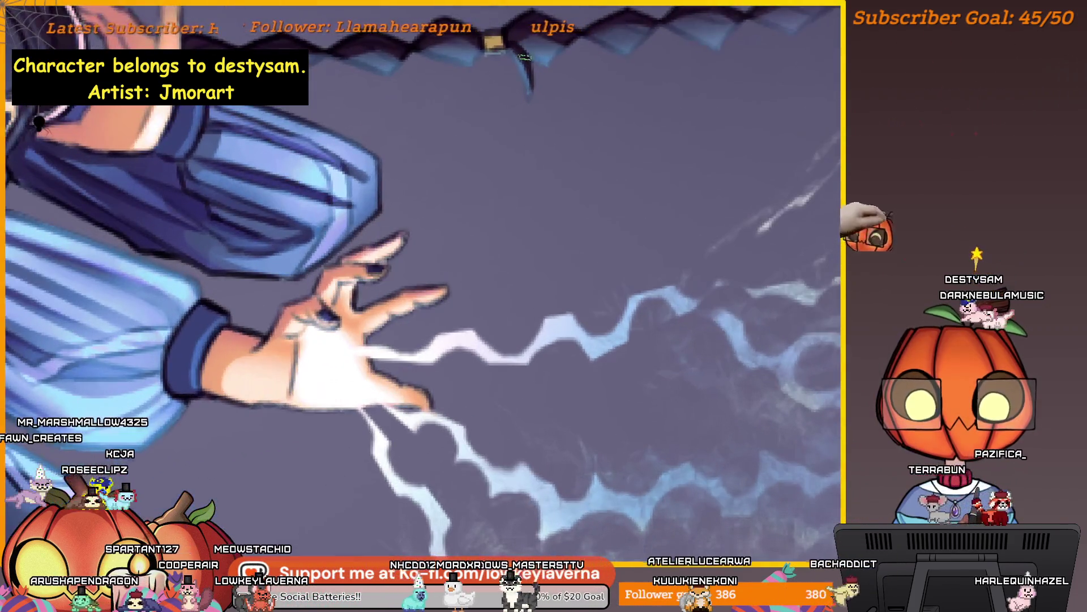
{"action": "left_click_drag", "start_coordinate": [506, 150], "coordinate": [651, 175]}
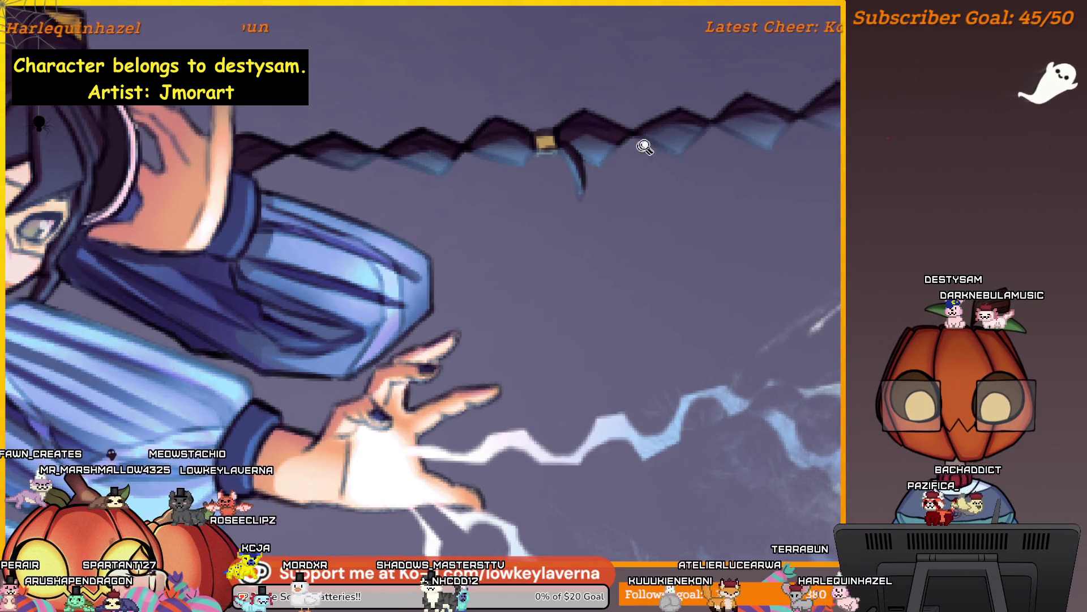
{"action": "scroll", "coordinate": [636, 145], "scroll_direction": "down", "scroll_amount": 5}
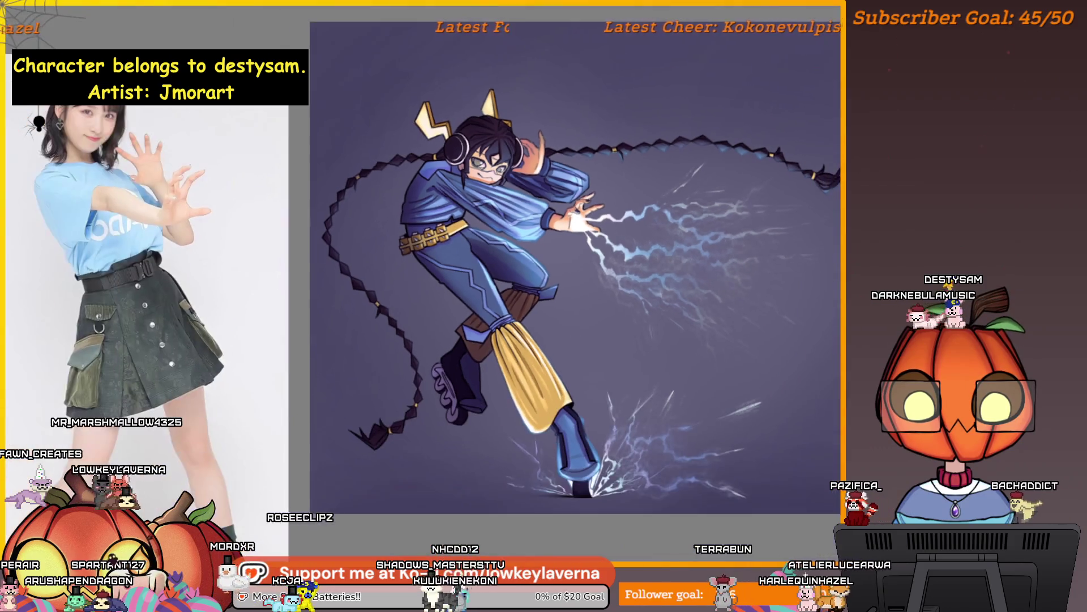
{"action": "scroll", "coordinate": [622, 109], "scroll_direction": "up", "scroll_amount": 3}
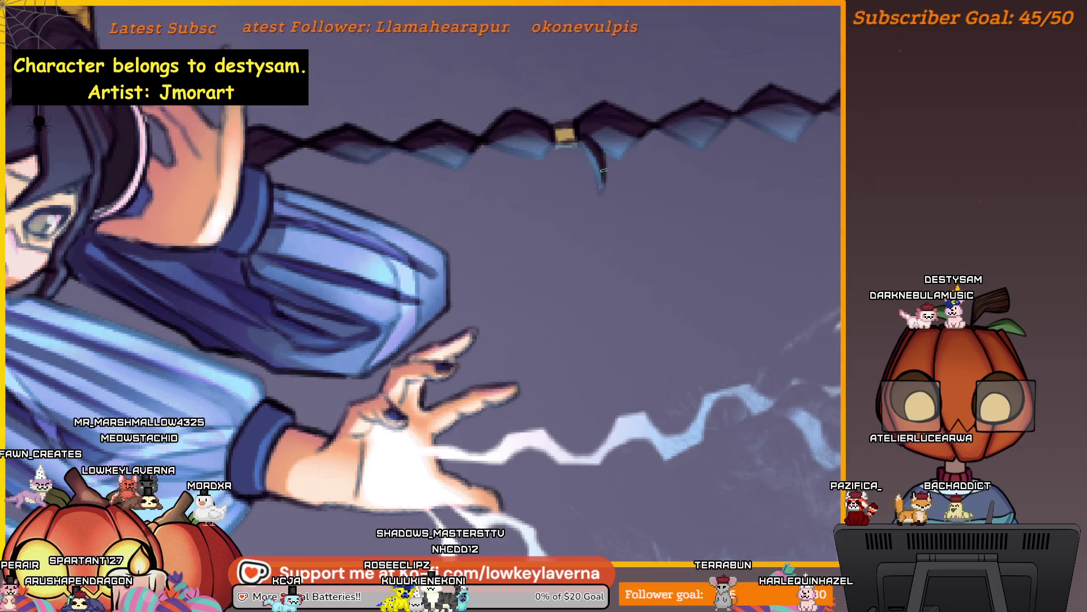
{"action": "scroll", "coordinate": [421, 307], "scroll_direction": "down", "scroll_amount": 5}
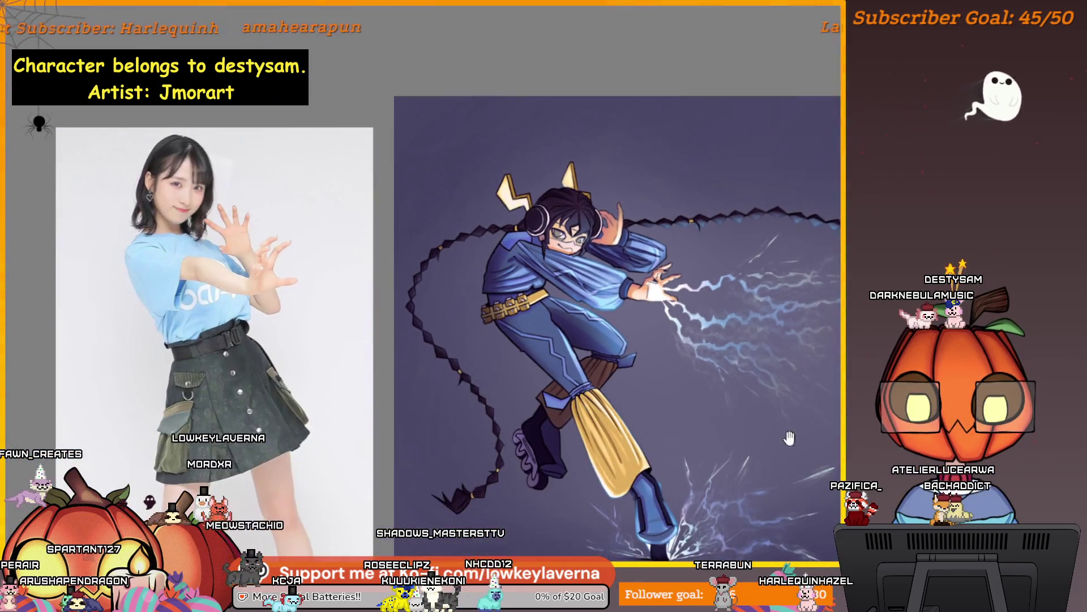
{"action": "left_click_drag", "start_coordinate": [788, 438], "coordinate": [683, 362]}
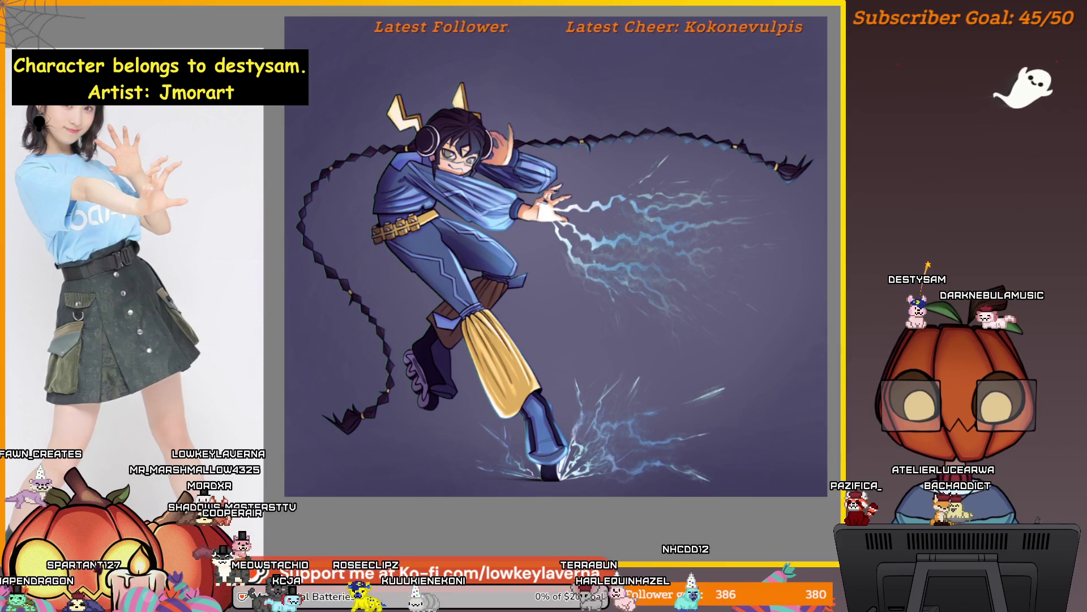
{"action": "left_click_drag", "start_coordinate": [699, 361], "coordinate": [754, 361]}
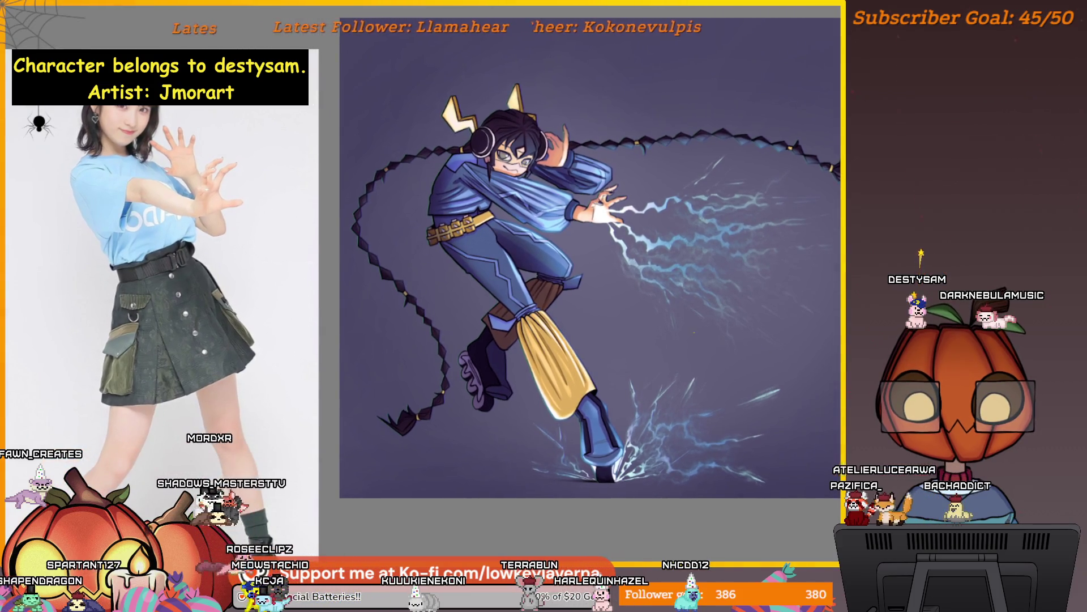
{"action": "left_click_drag", "start_coordinate": [563, 383], "coordinate": [585, 322]}
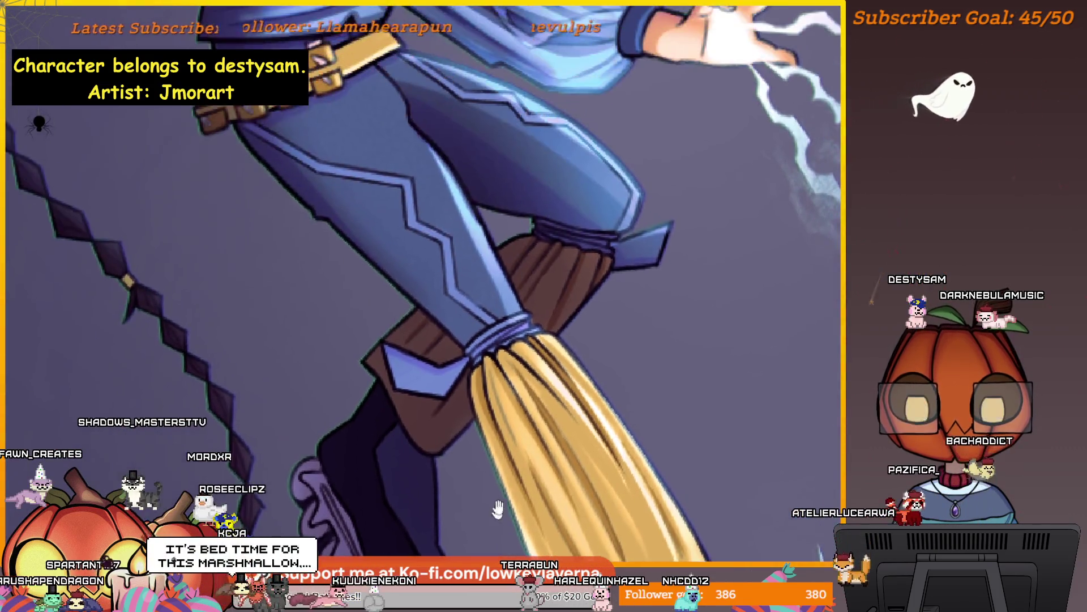
{"action": "mouse_move", "coordinate": [518, 347]}
{"action": "left_mouse_down"}
{"action": "mouse_move", "coordinate": [670, 461]}
{"action": "mouse_move", "coordinate": [696, 330]}
{"action": "mouse_move", "coordinate": [718, 375]}
{"action": "left_mouse_up"}
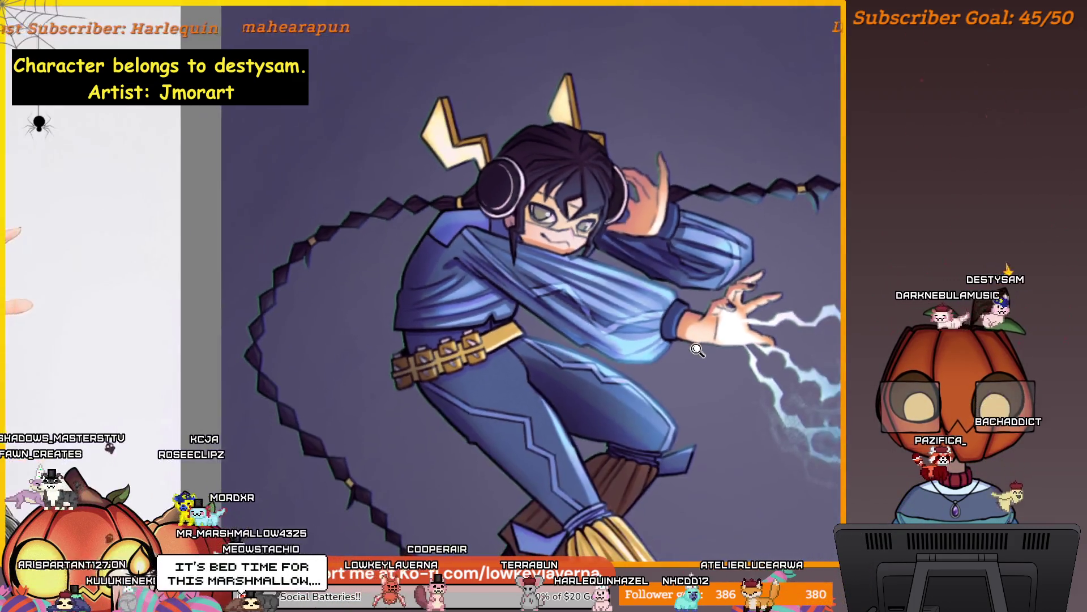
{"action": "scroll", "coordinate": [718, 376], "scroll_direction": "down", "scroll_amount": 1}
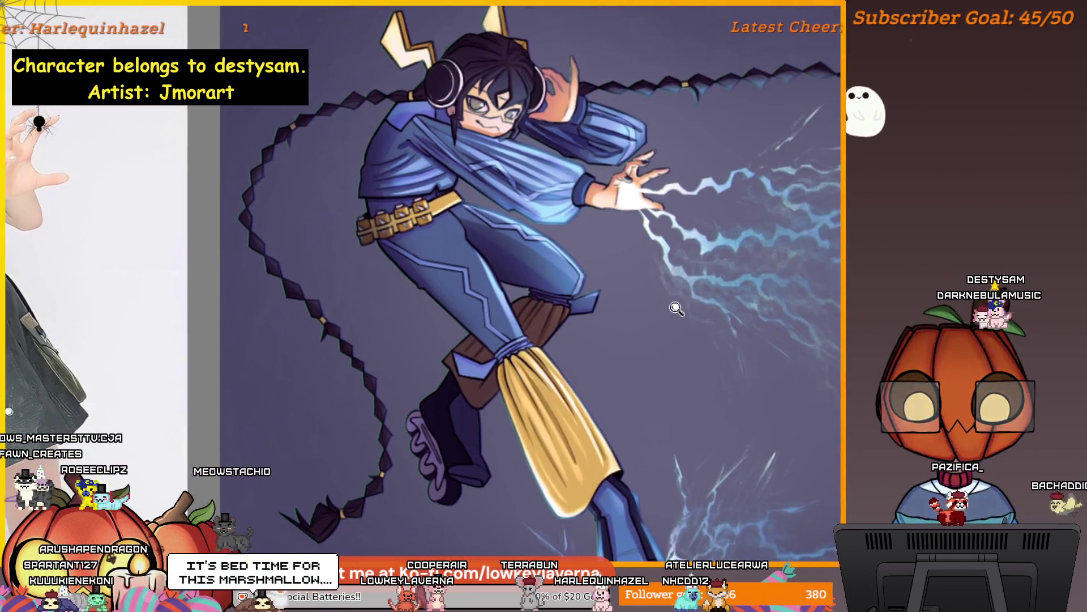
{"action": "scroll", "coordinate": [718, 376], "scroll_direction": "down", "scroll_amount": 1}
{"action": "scroll", "coordinate": [719, 375], "scroll_direction": "down", "scroll_amount": 1}
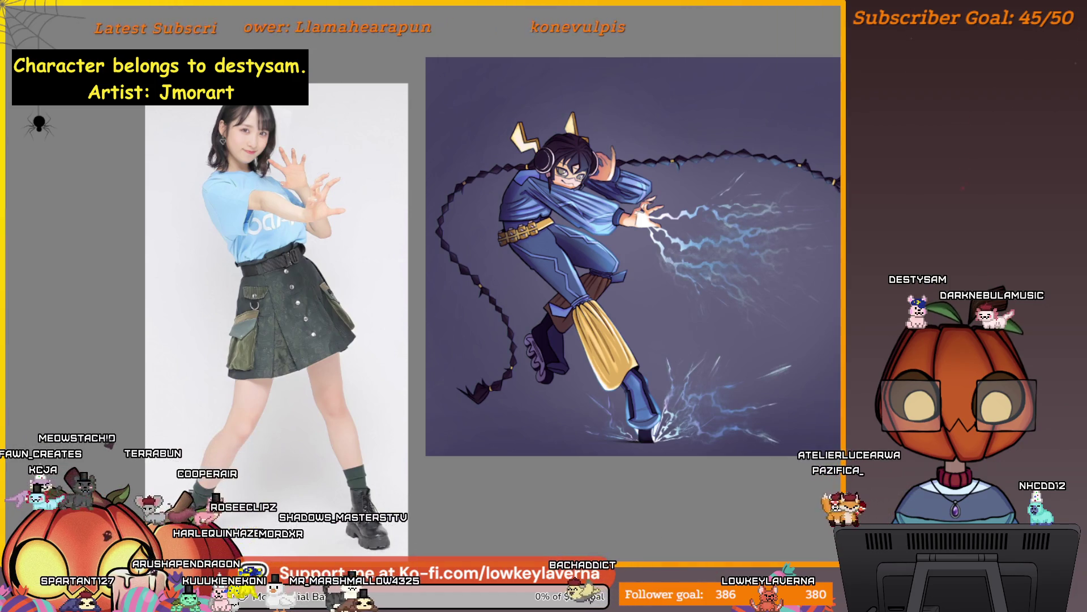
{"action": "scroll", "coordinate": [841, 221], "scroll_direction": "up", "scroll_amount": 3}
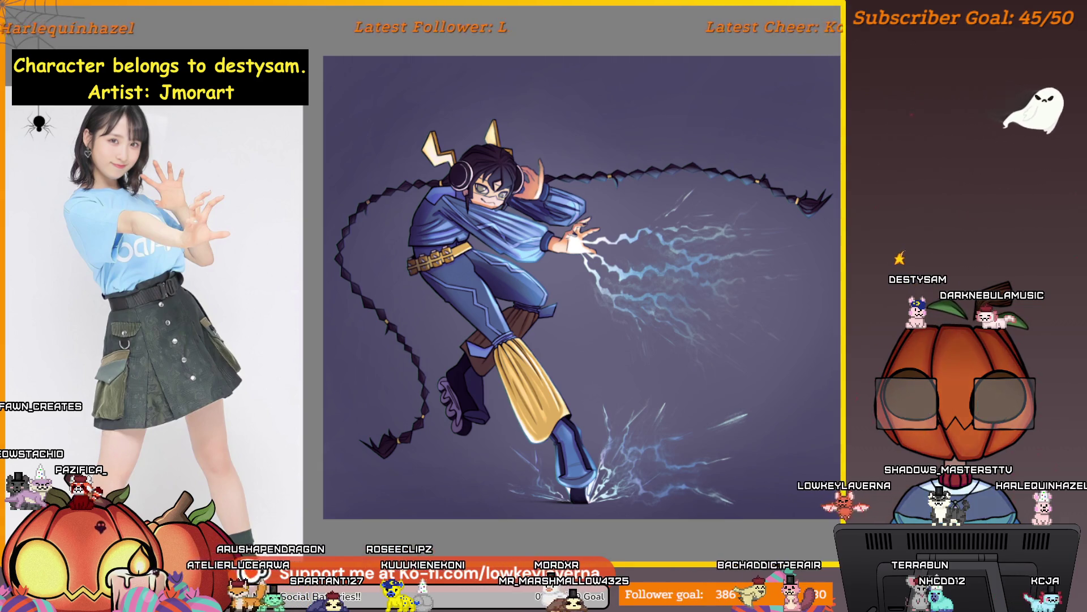
Step: Insert the dropped signature image as a new layer and start transforming it
{"action": "left_click_drag", "start_coordinate": [837, 204], "coordinate": [576, 203]}
{"action": "left_click", "coordinate": [586, 219]}
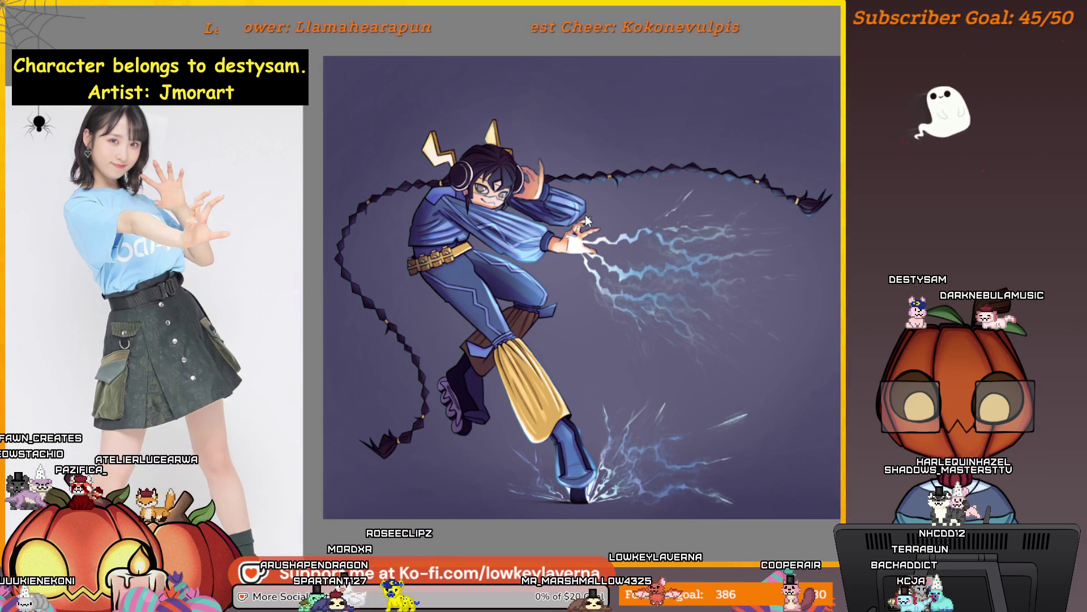
{"action": "key", "text": "ctrl+t"}
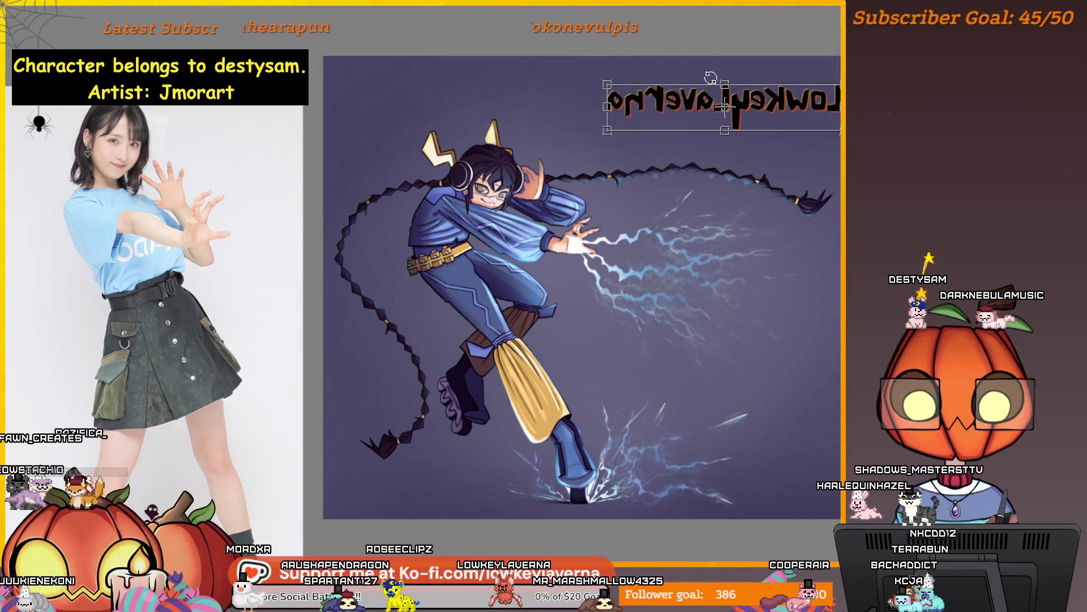
Step: Mirror the LowkeyLaverna signature horizontally so it reads correctly and nudge it into place
{"action": "right_click", "coordinate": [772, 98]}
{"action": "left_click", "coordinate": [836, 207]}
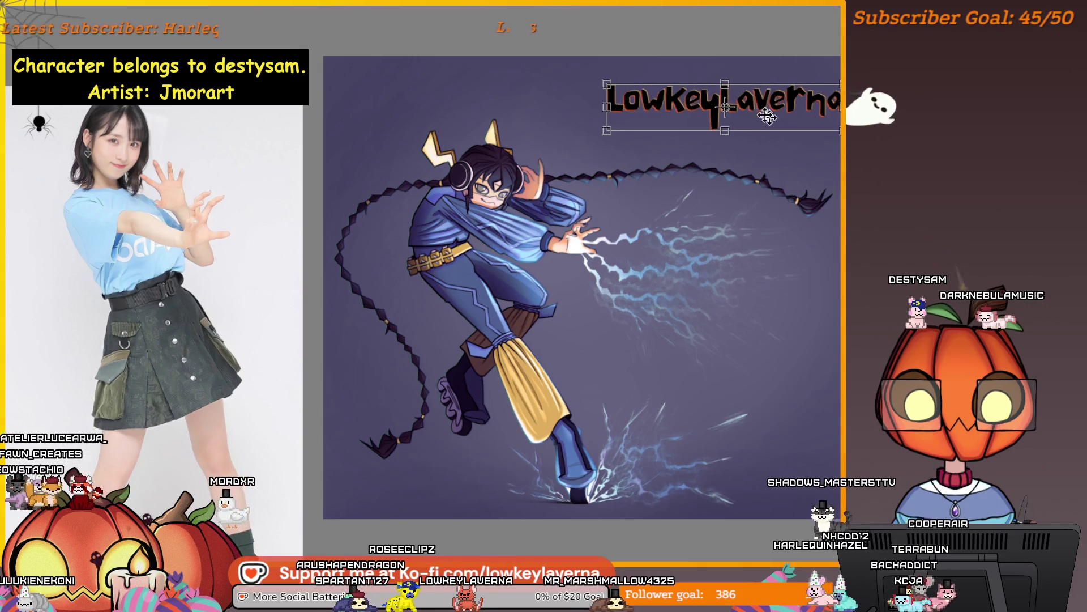
{"action": "mouse_move", "coordinate": [791, 111]}
{"action": "left_mouse_down"}
{"action": "mouse_move", "coordinate": [754, 112]}
{"action": "mouse_move", "coordinate": [748, 144]}
{"action": "mouse_move", "coordinate": [762, 124]}
{"action": "mouse_move", "coordinate": [723, 124]}
{"action": "mouse_move", "coordinate": [771, 93]}
{"action": "mouse_move", "coordinate": [830, 109]}
{"action": "left_mouse_up"}
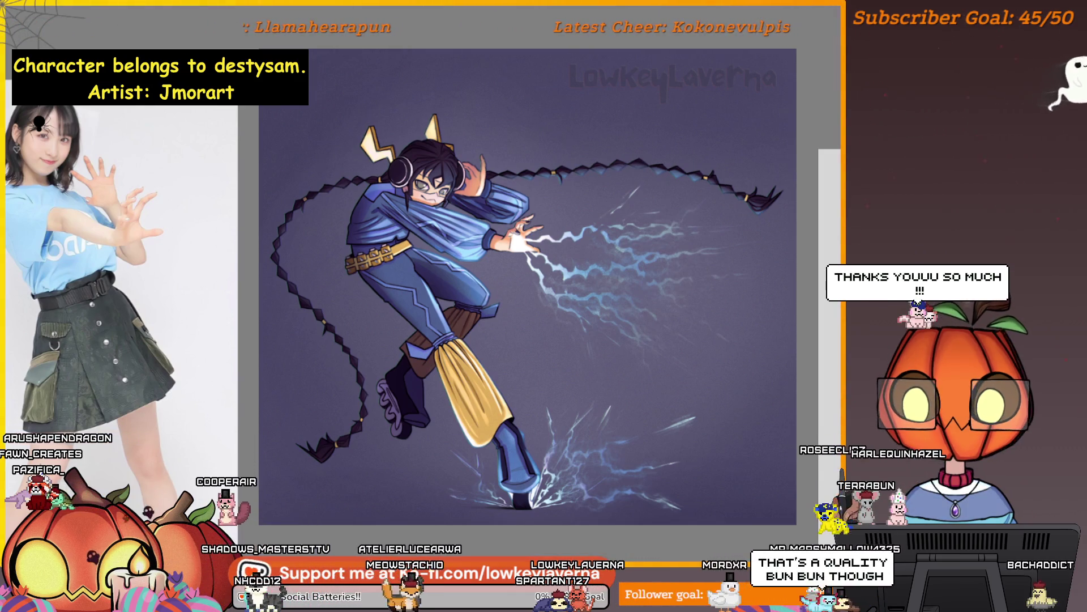
{"action": "left_click", "coordinate": [17, 4]}
{"action": "key", "text": "Escape"}
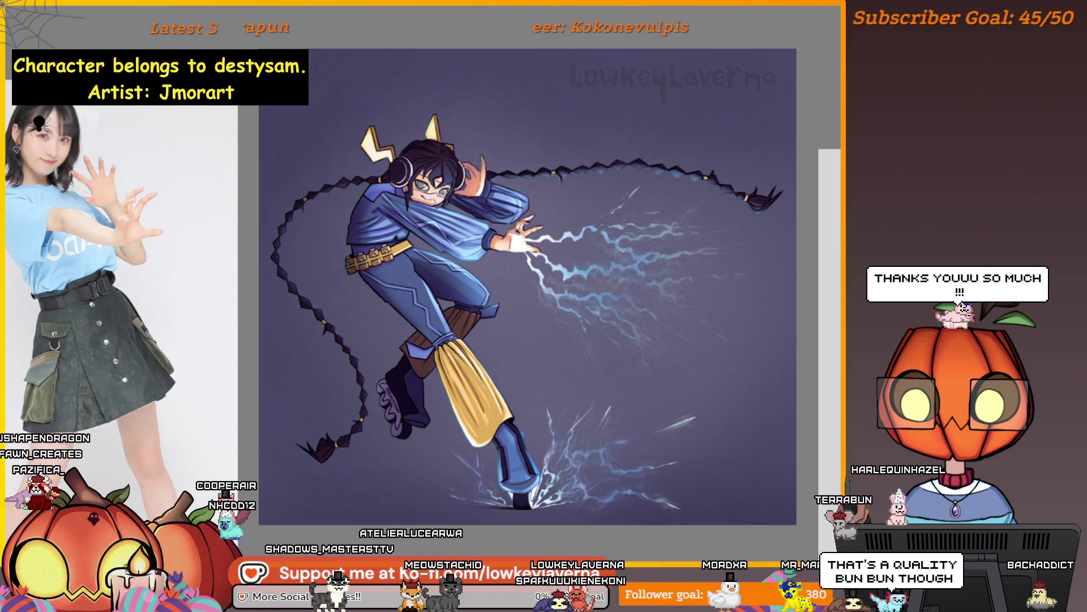
{"action": "scroll", "coordinate": [523, 405], "scroll_direction": "down", "scroll_amount": 2}
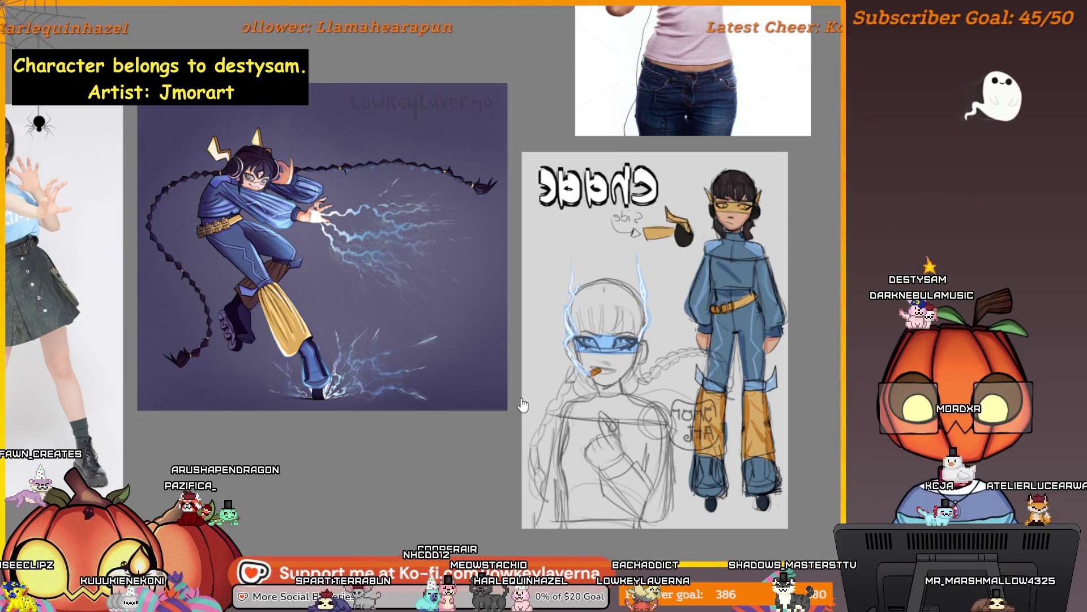
{"action": "double_click", "coordinate": [490, 378]}
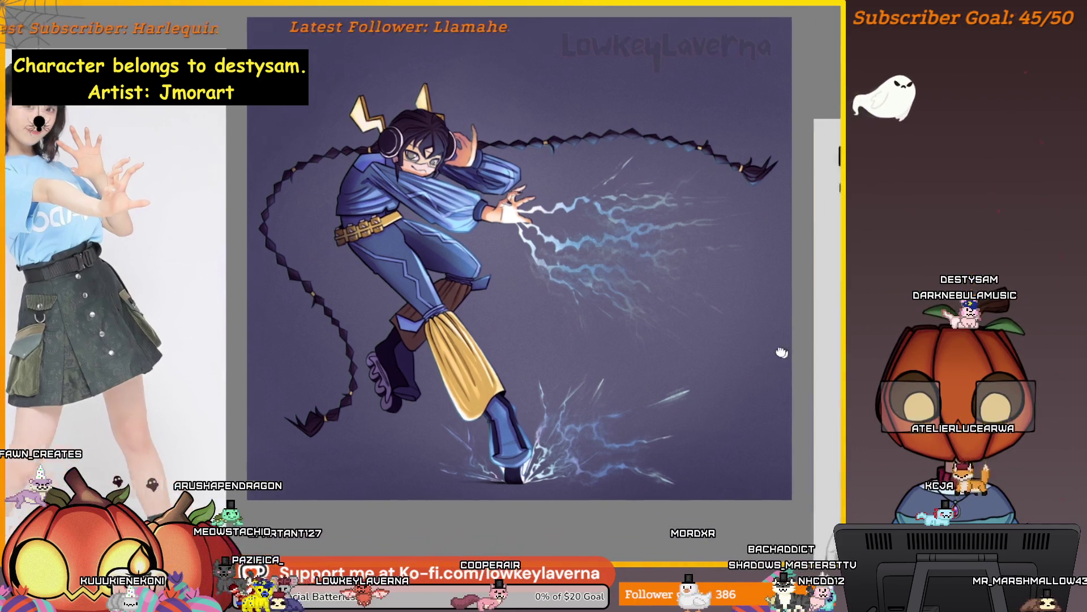
{"action": "mouse_move", "coordinate": [771, 349]}
{"action": "left_mouse_down"}
{"action": "mouse_move", "coordinate": [405, 303]}
{"action": "mouse_move", "coordinate": [604, 325]}
{"action": "mouse_move", "coordinate": [543, 352]}
{"action": "mouse_move", "coordinate": [416, 297]}
{"action": "mouse_move", "coordinate": [398, 281]}
{"action": "mouse_move", "coordinate": [408, 242]}
{"action": "left_mouse_up"}
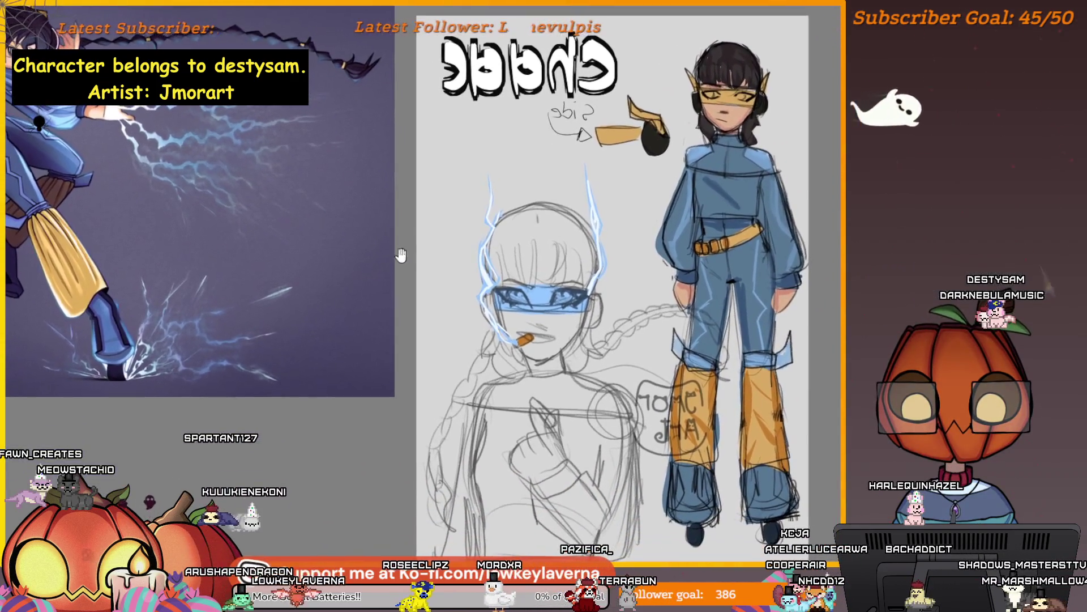
{"action": "mouse_move", "coordinate": [294, 427]}
{"action": "left_mouse_down"}
{"action": "mouse_move", "coordinate": [277, 414]}
{"action": "mouse_move", "coordinate": [832, 374]}
{"action": "left_mouse_up"}
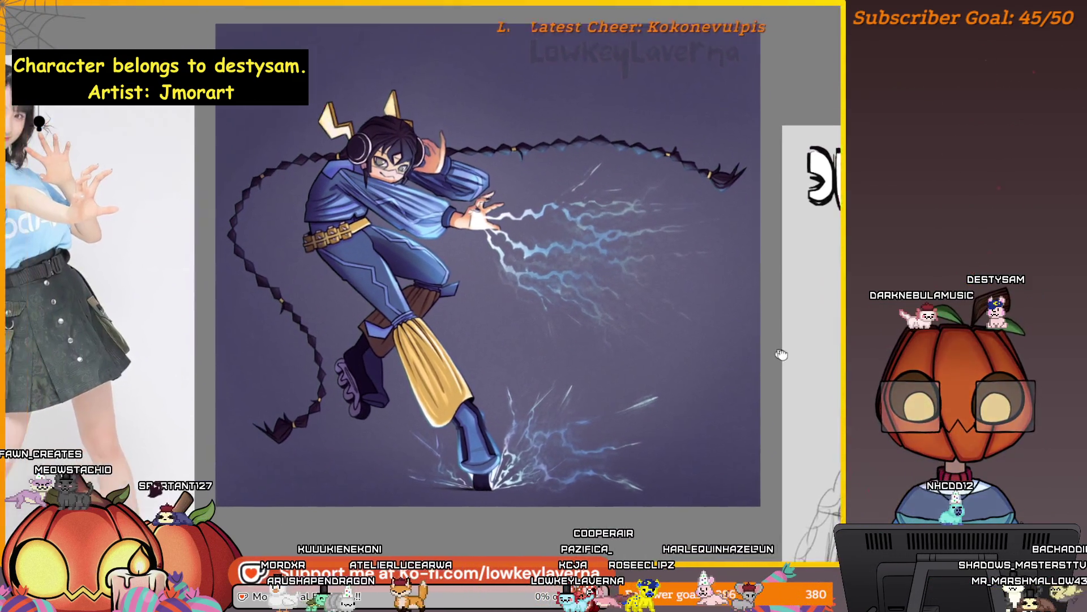
{"action": "scroll", "coordinate": [835, 361], "scroll_direction": "up", "scroll_amount": 1}
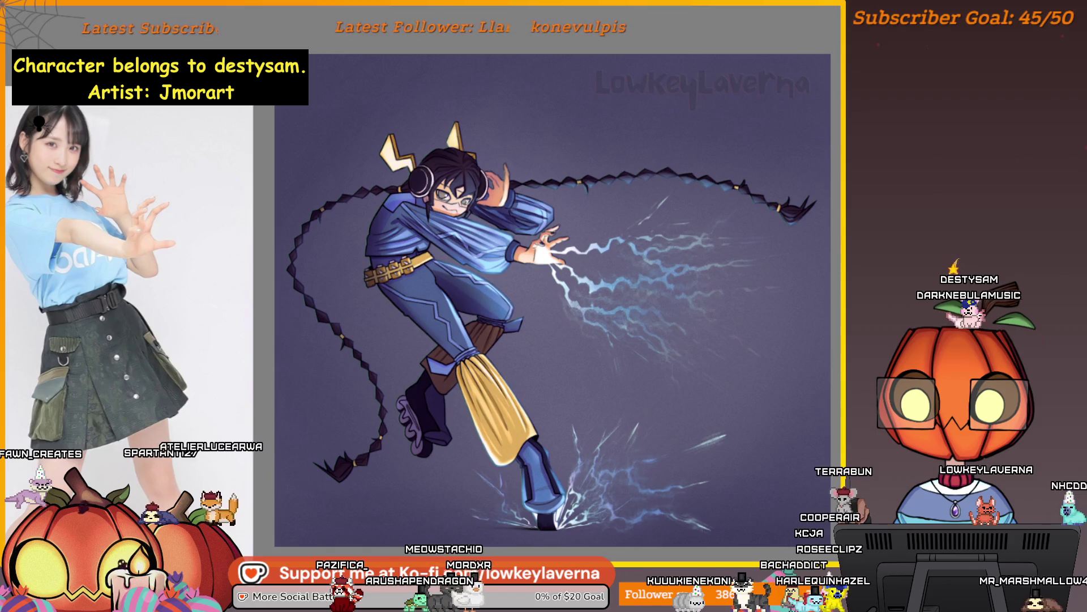
{"action": "scroll", "coordinate": [786, 368], "scroll_direction": "down", "scroll_amount": 2}
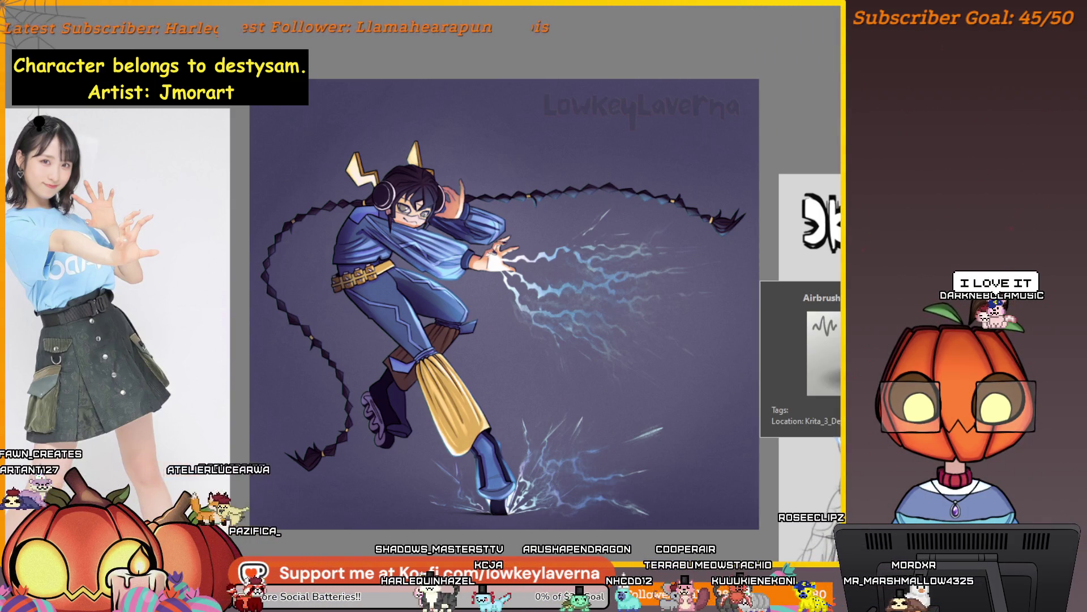
{"action": "key", "text": "alt+f"}
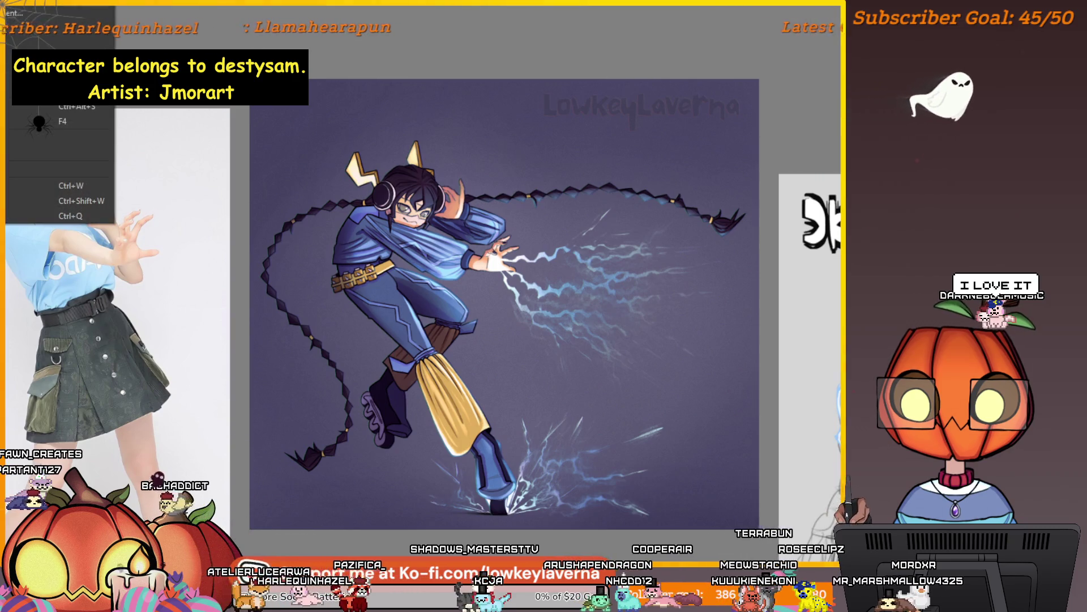
{"action": "key", "text": "Escape"}
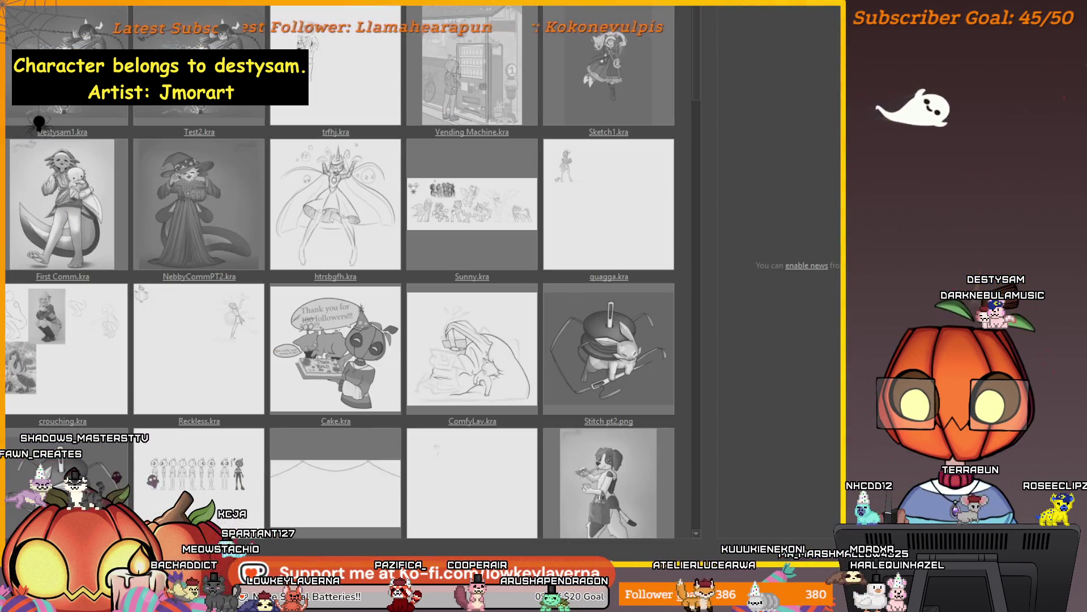
{"action": "key", "text": "alt+f"}
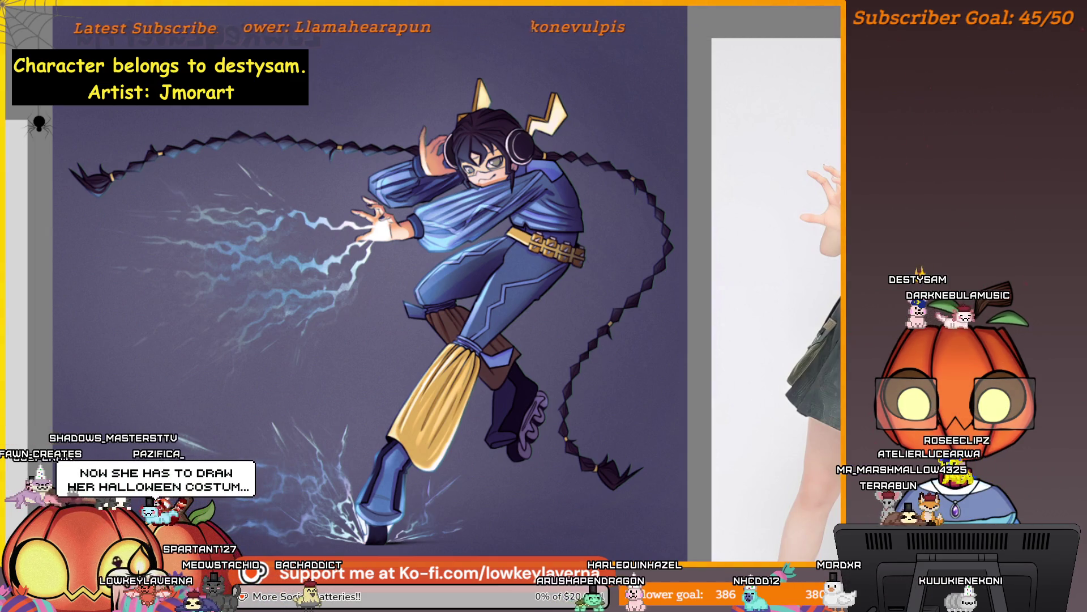
Step: Export the painting as Destysam1.png and close it so it heads the recent files list
{"action": "key", "text": "ctrl+s"}
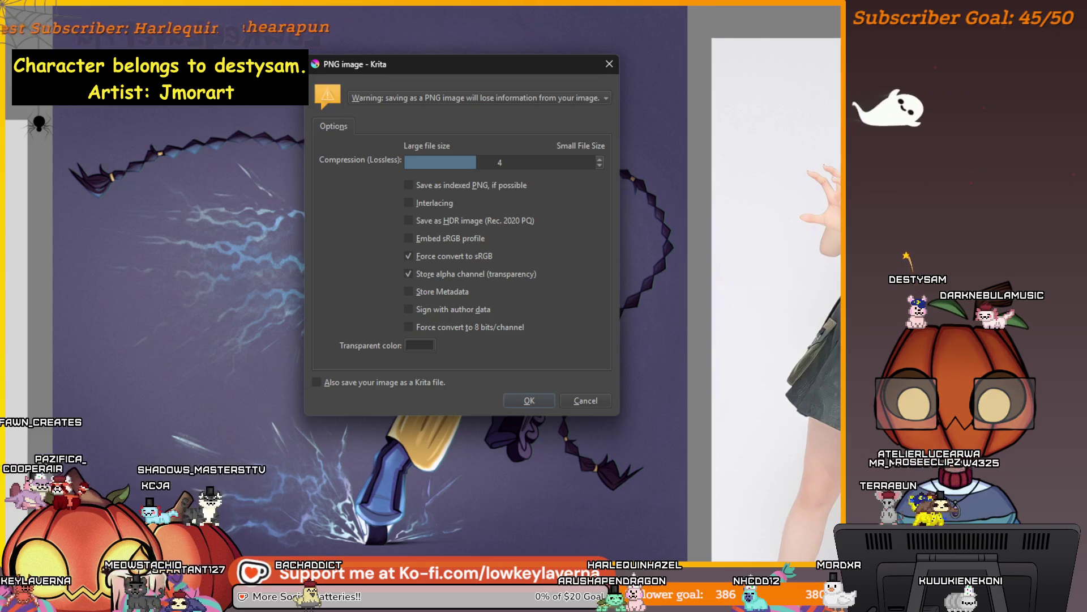
{"action": "key", "text": "Return"}
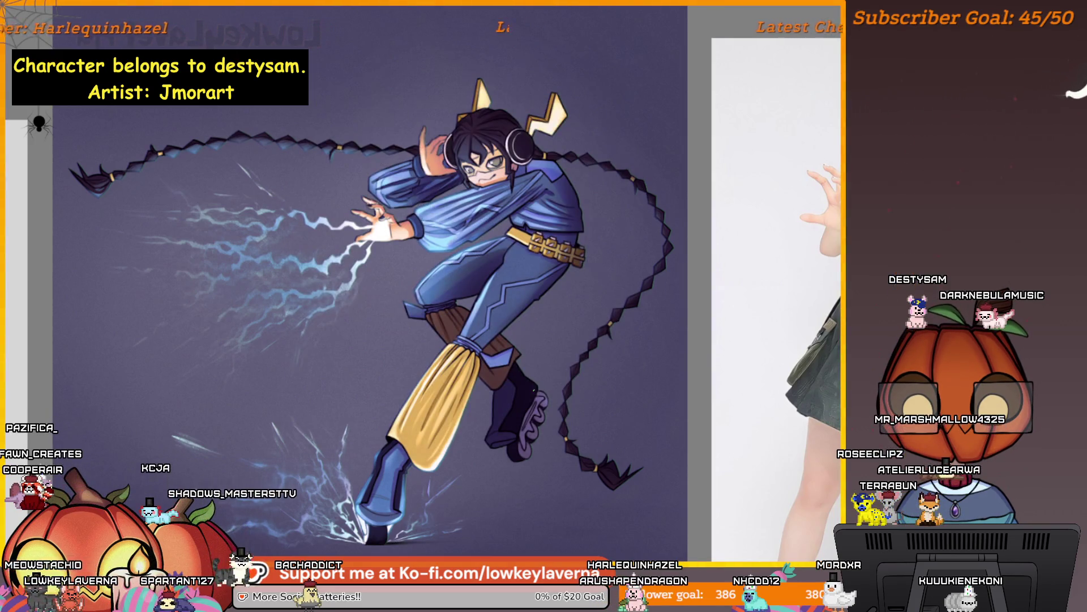
{"action": "scroll", "coordinate": [733, 336], "scroll_direction": "down", "scroll_amount": 3}
{"action": "left_click_drag", "start_coordinate": [733, 335], "coordinate": [767, 355]}
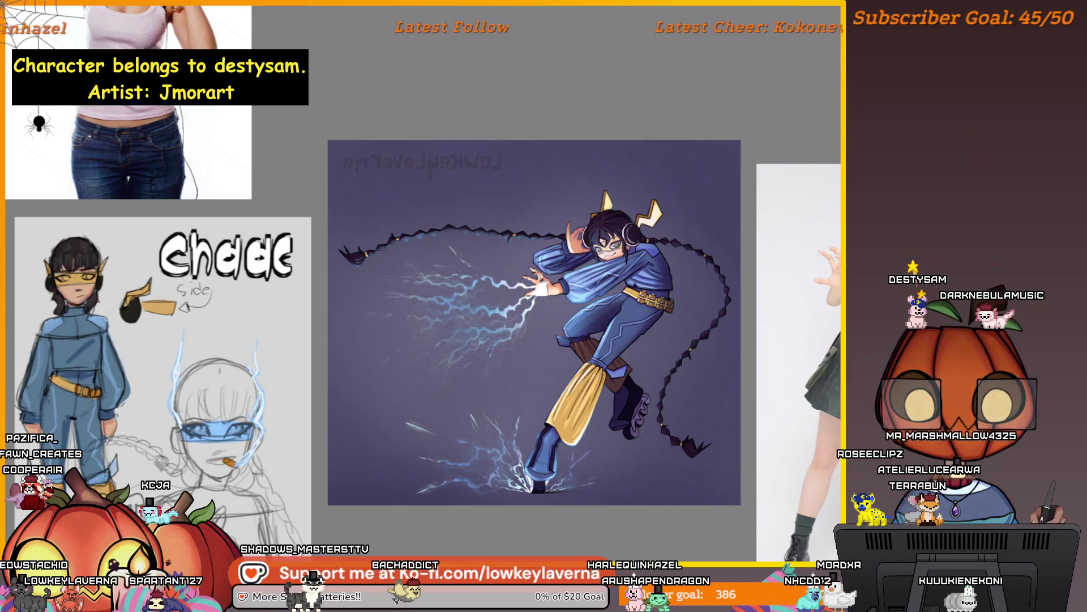
{"action": "key", "text": "ctrl+w"}
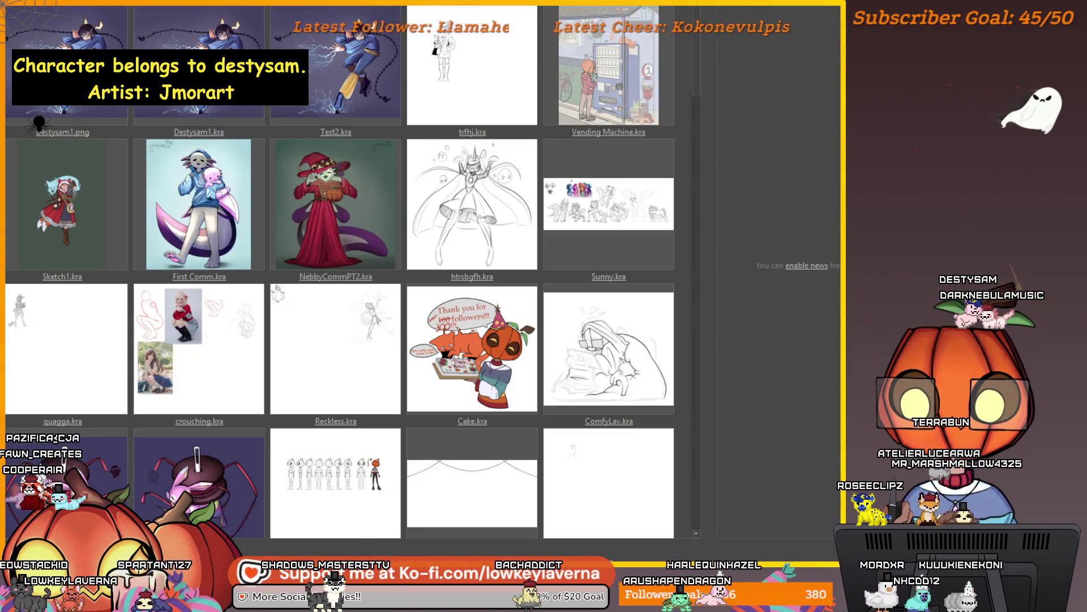
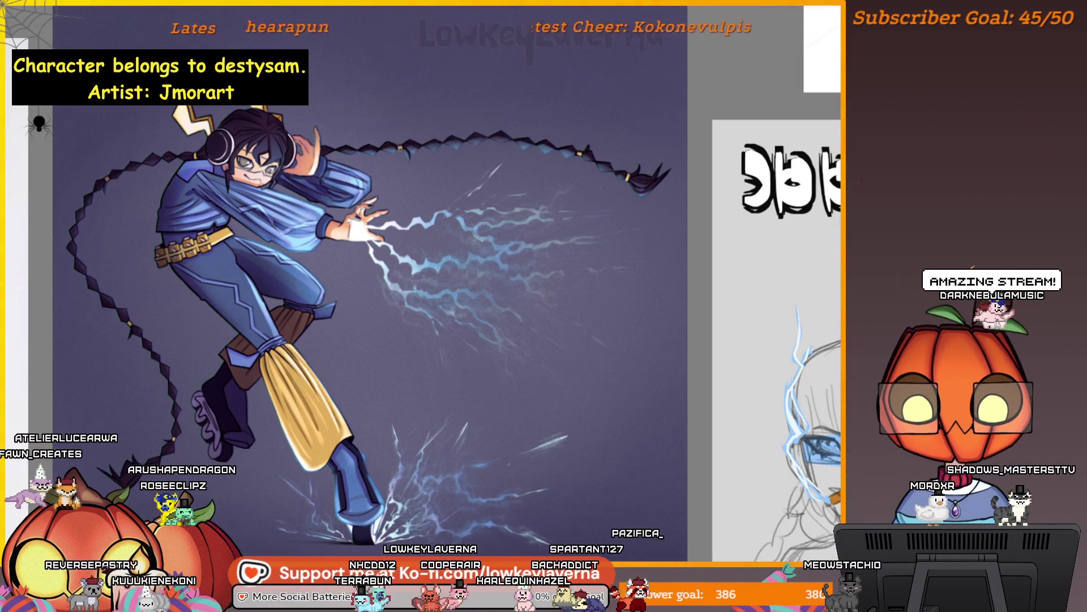
{"action": "scroll", "coordinate": [396, 323], "scroll_direction": "down", "scroll_amount": 2}
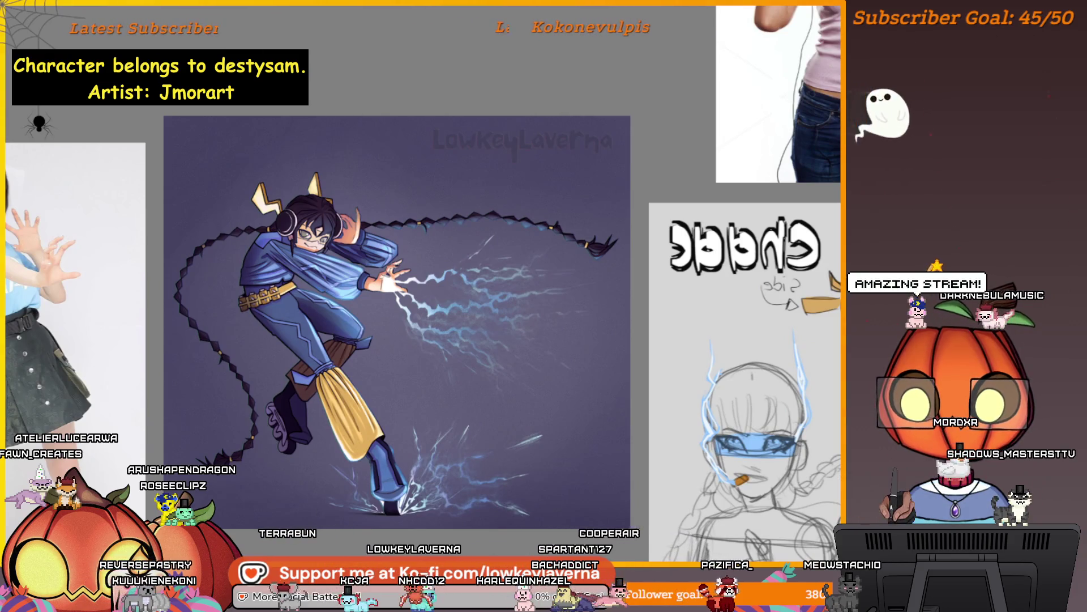
{"action": "left_click_drag", "start_coordinate": [397, 323], "coordinate": [460, 283]}
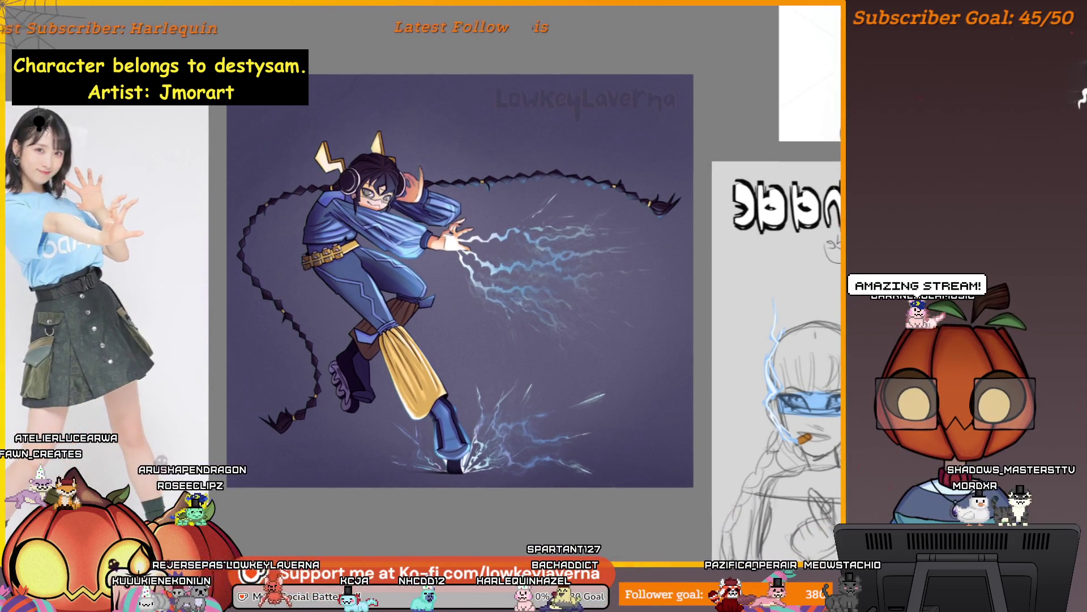